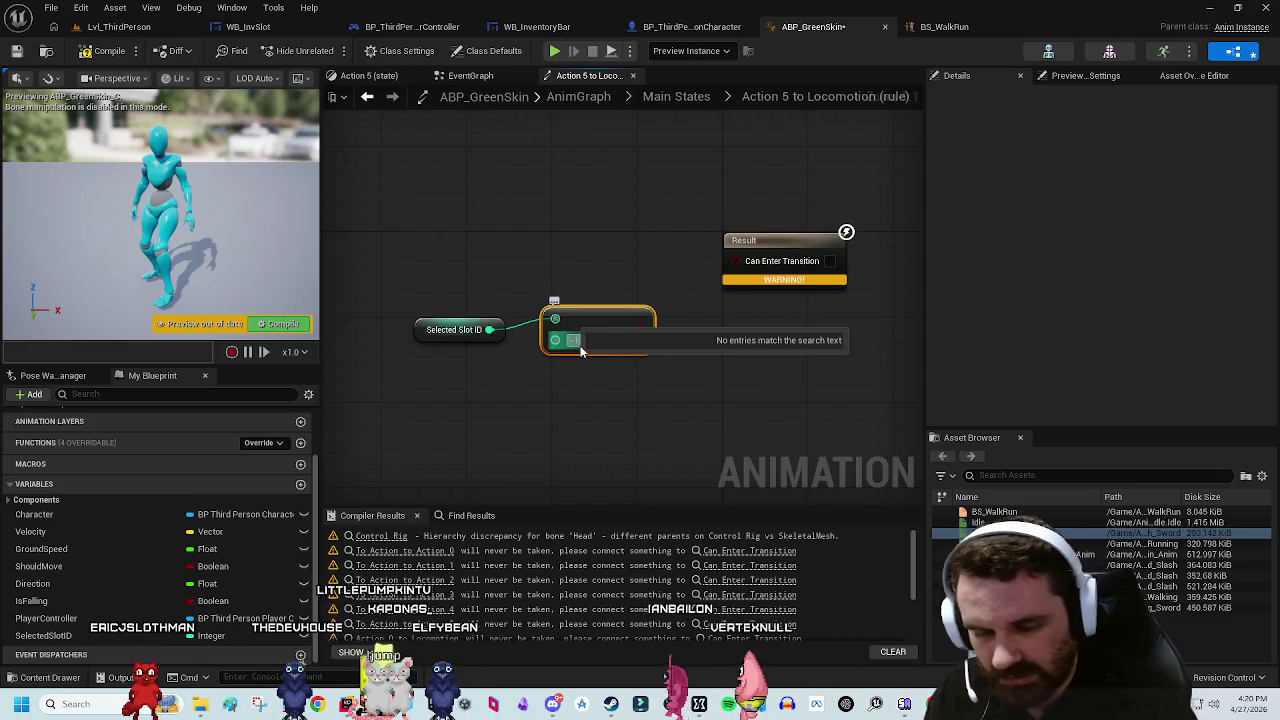
# Step: Wire the Selected Slot ID == -1 comparison into Can Enter Transition and gather both nodes for copying
pyautogui.moveTo(646, 330); pyautogui.dragTo(737, 261)
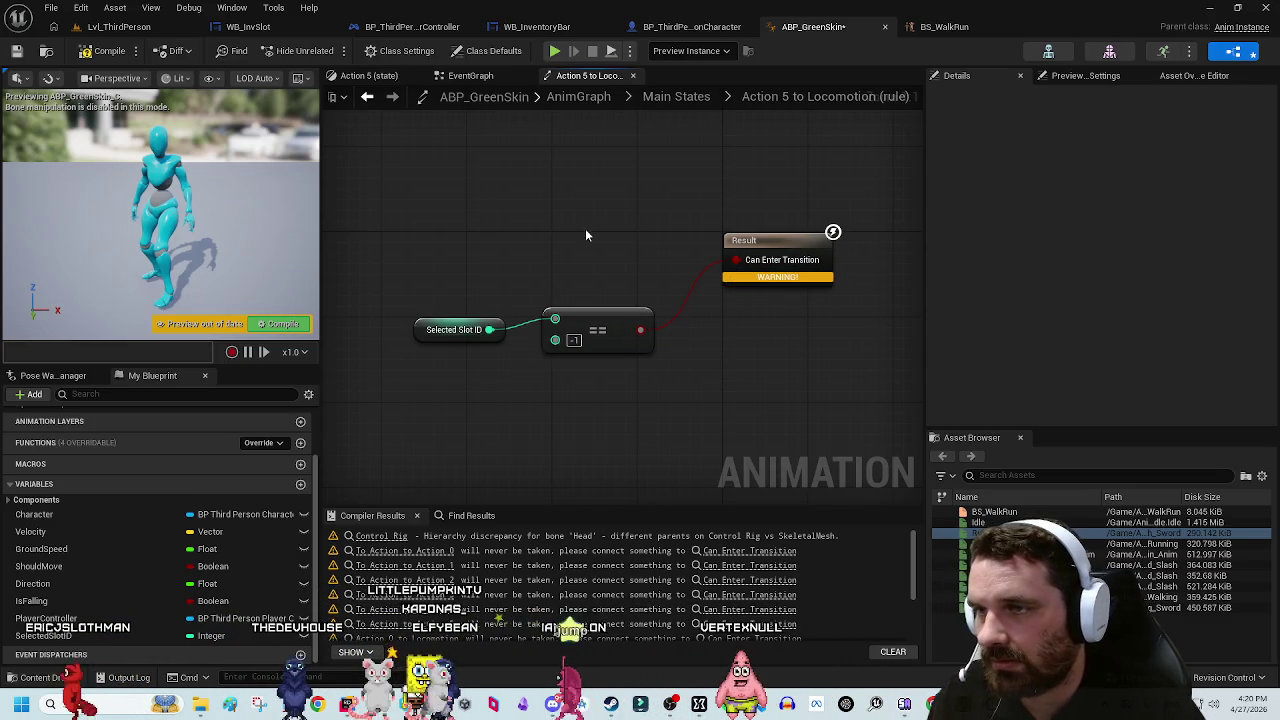
pyautogui.moveTo(454, 342)
pyautogui.mouseDown()
pyautogui.moveTo(514, 299)
pyautogui.moveTo(586, 307)
pyautogui.mouseUp()
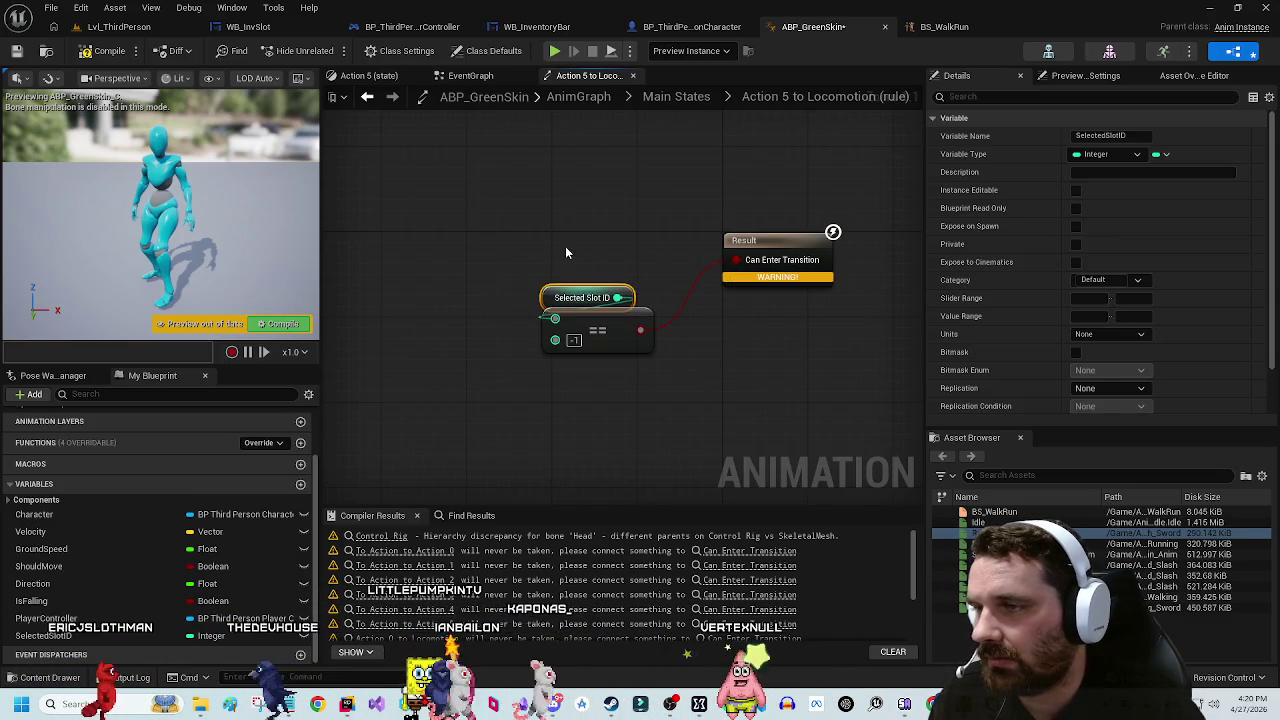
pyautogui.moveTo(566, 251)
pyautogui.mouseDown()
pyautogui.moveTo(614, 337)
pyautogui.moveTo(609, 281)
pyautogui.mouseUp()
pyautogui.click(620, 343)
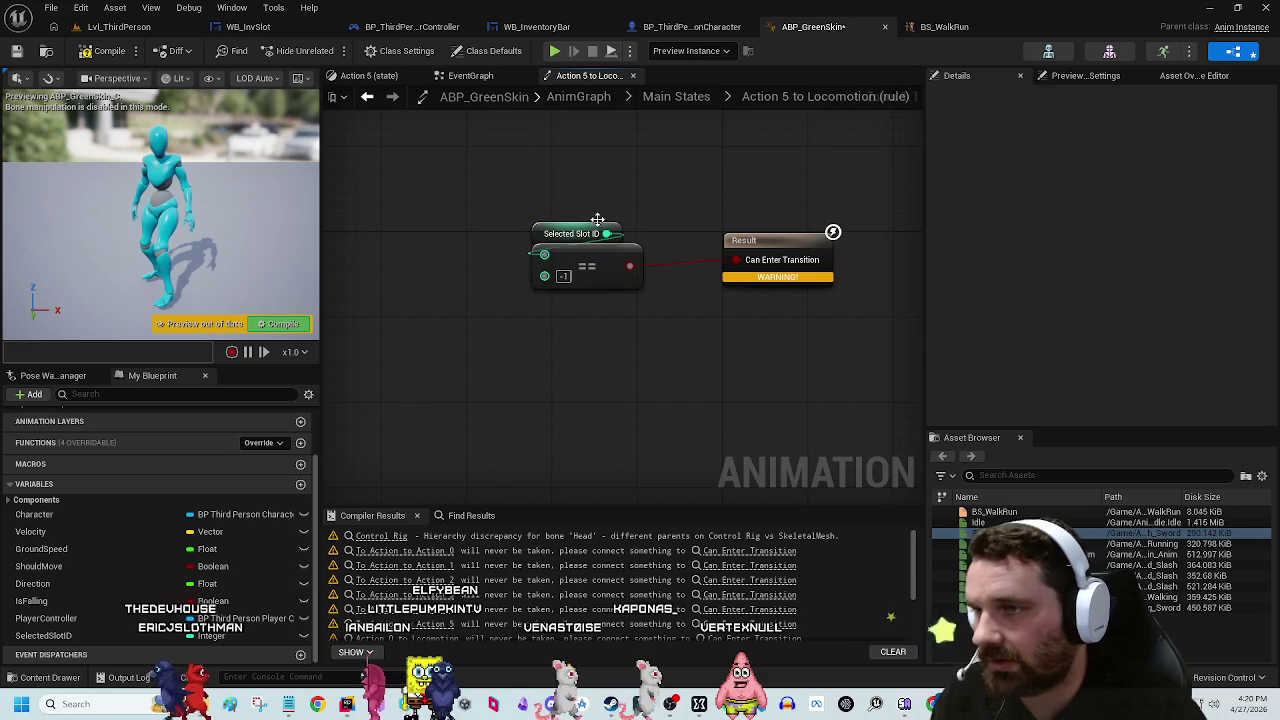
# Step: Paste the == -1 comparison into the Action 4 and Action 3 to Locomotion rules, wired to Can Enter Transition
pyautogui.click(676, 98)
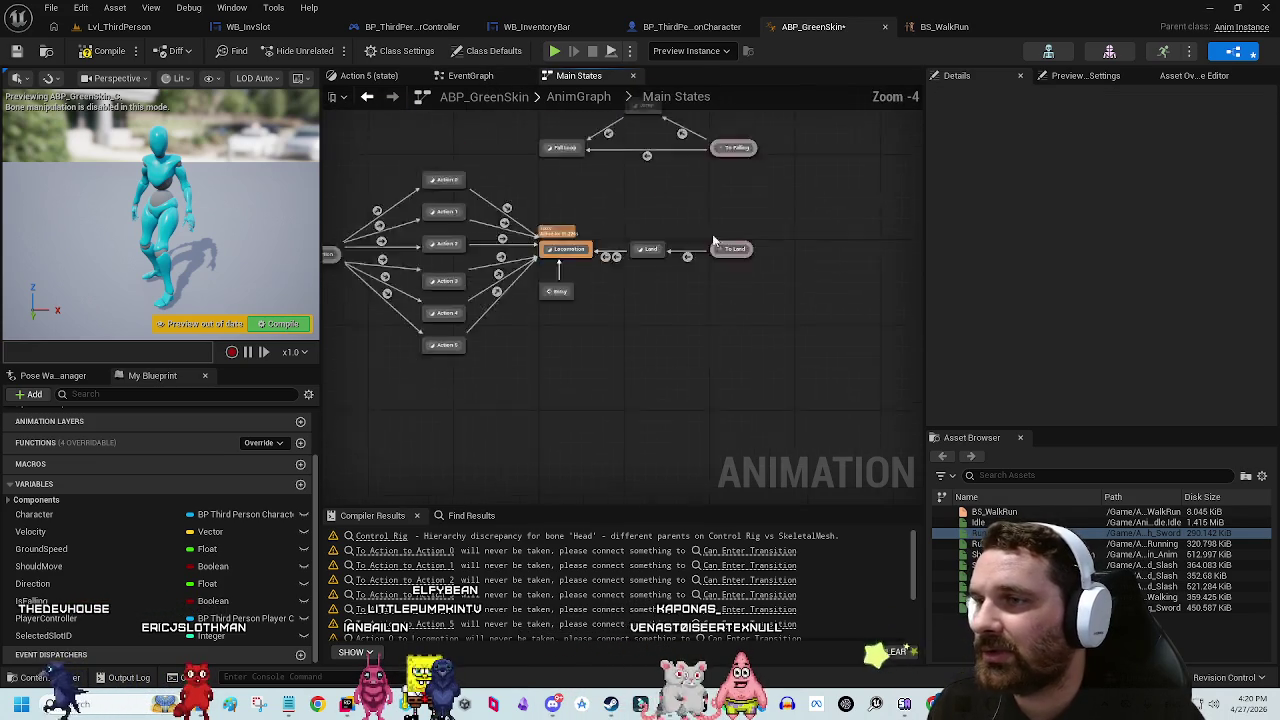
pyautogui.scroll(3, 612, 360)
pyautogui.doubleClick(587, 291)
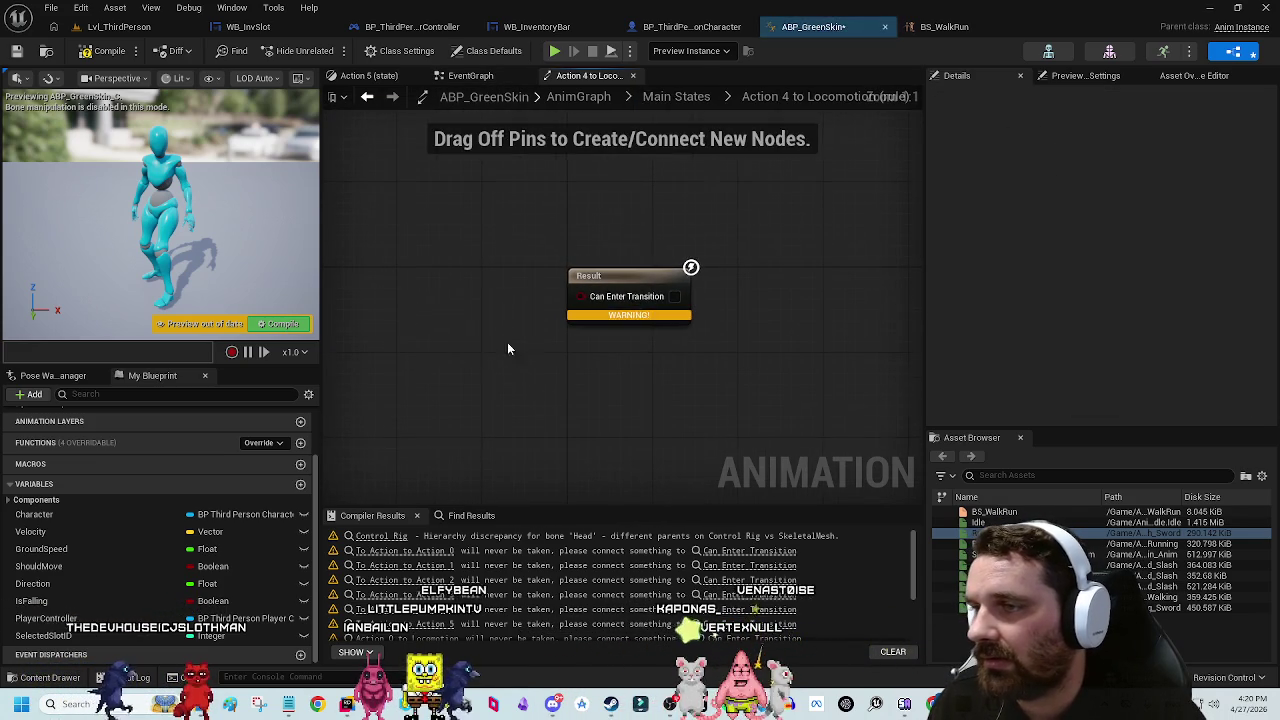
pyautogui.hotkey('ctrl', 'v')
pyautogui.moveTo(563, 314); pyautogui.dragTo(675, 296)
pyautogui.click(676, 97)
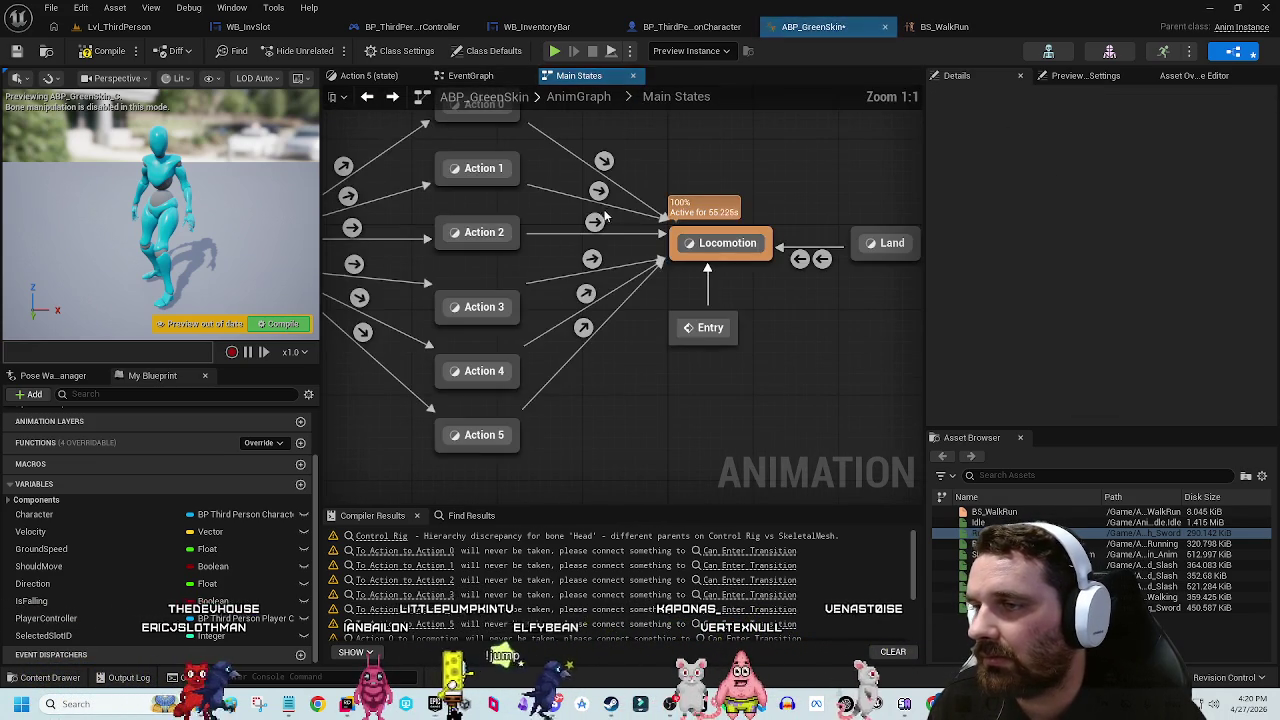
pyautogui.doubleClick(604, 314)
pyautogui.hotkey('ctrl', 'v')
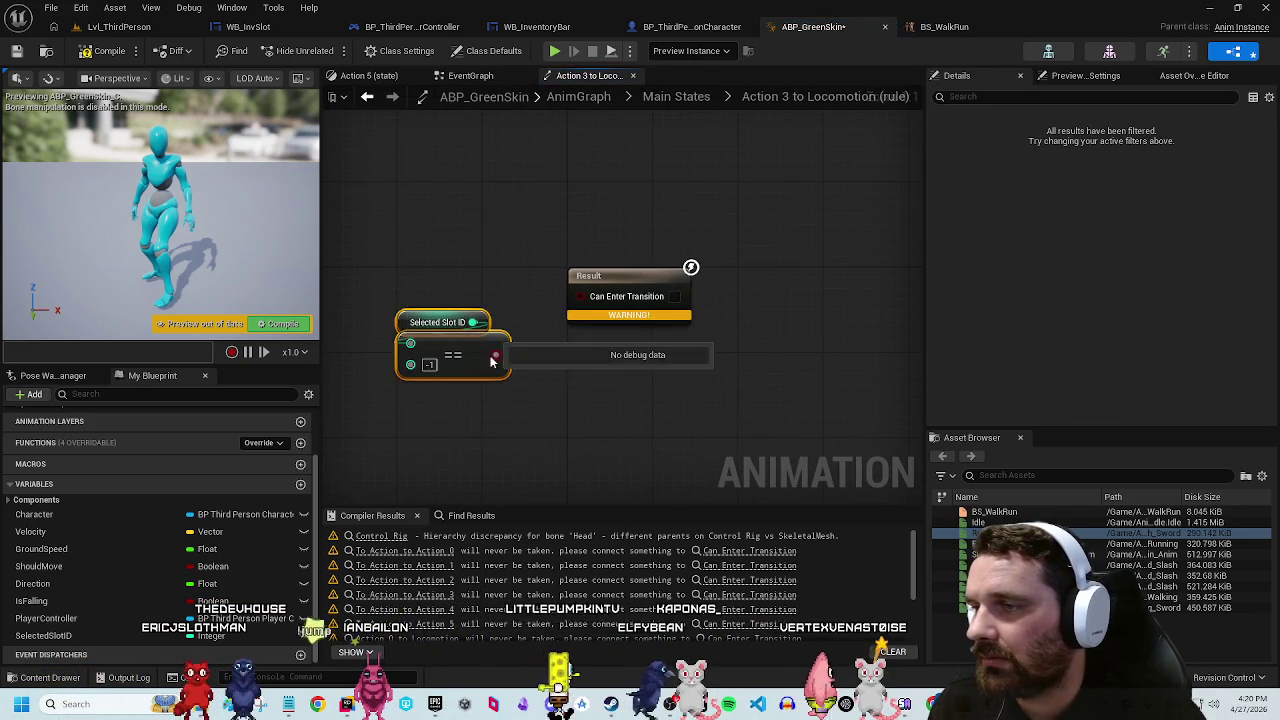
pyautogui.moveTo(495, 346); pyautogui.dragTo(566, 284)
# Step: Paste the == -1 comparison into the Action 2 and Action 1 to Locomotion rules, wiring Action 1's result
pyautogui.click(676, 97)
pyautogui.doubleClick(595, 222)
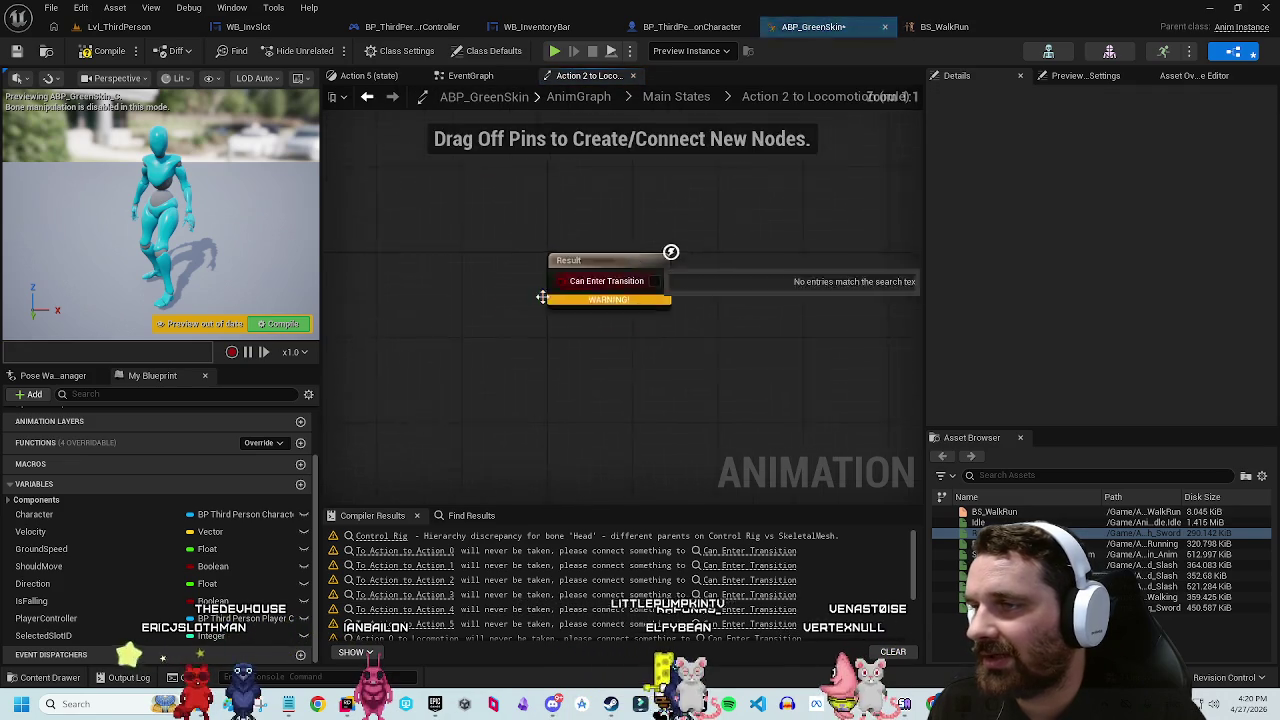
pyautogui.hotkey('ctrl', 'v')
pyautogui.hotkey('alt', 'Left')
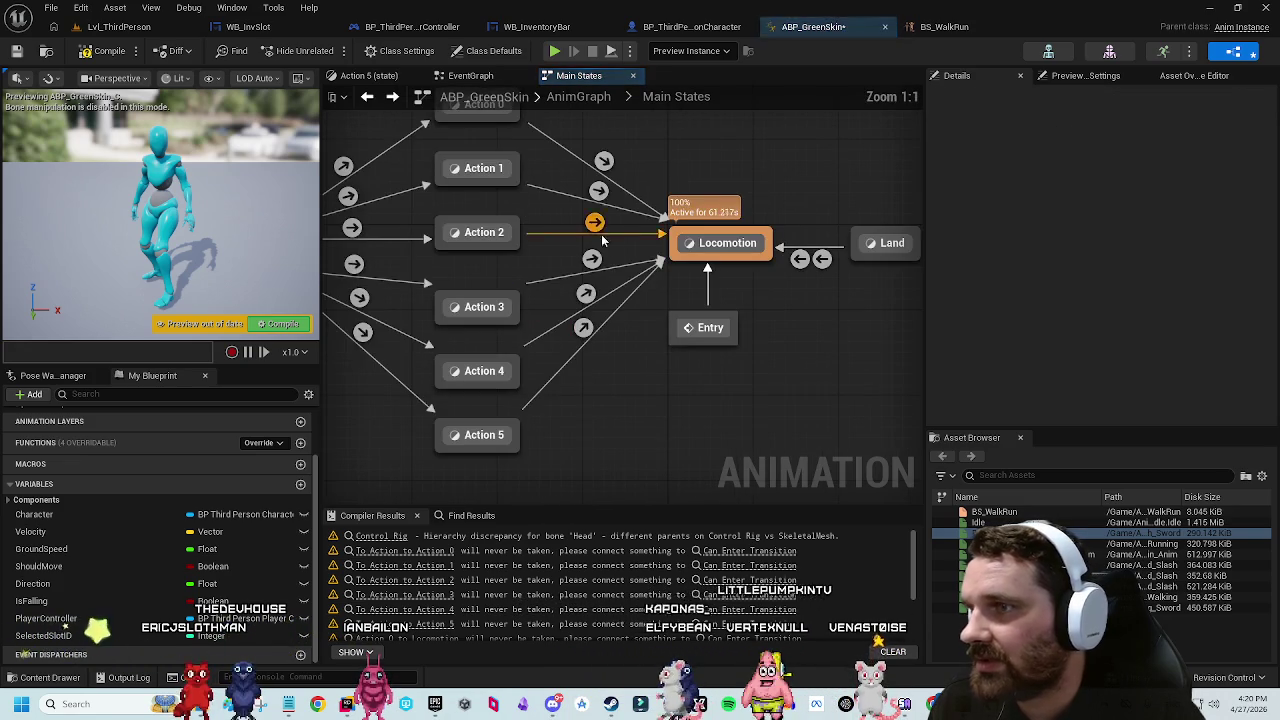
pyautogui.doubleClick(598, 200)
pyautogui.hotkey('ctrl', 'v')
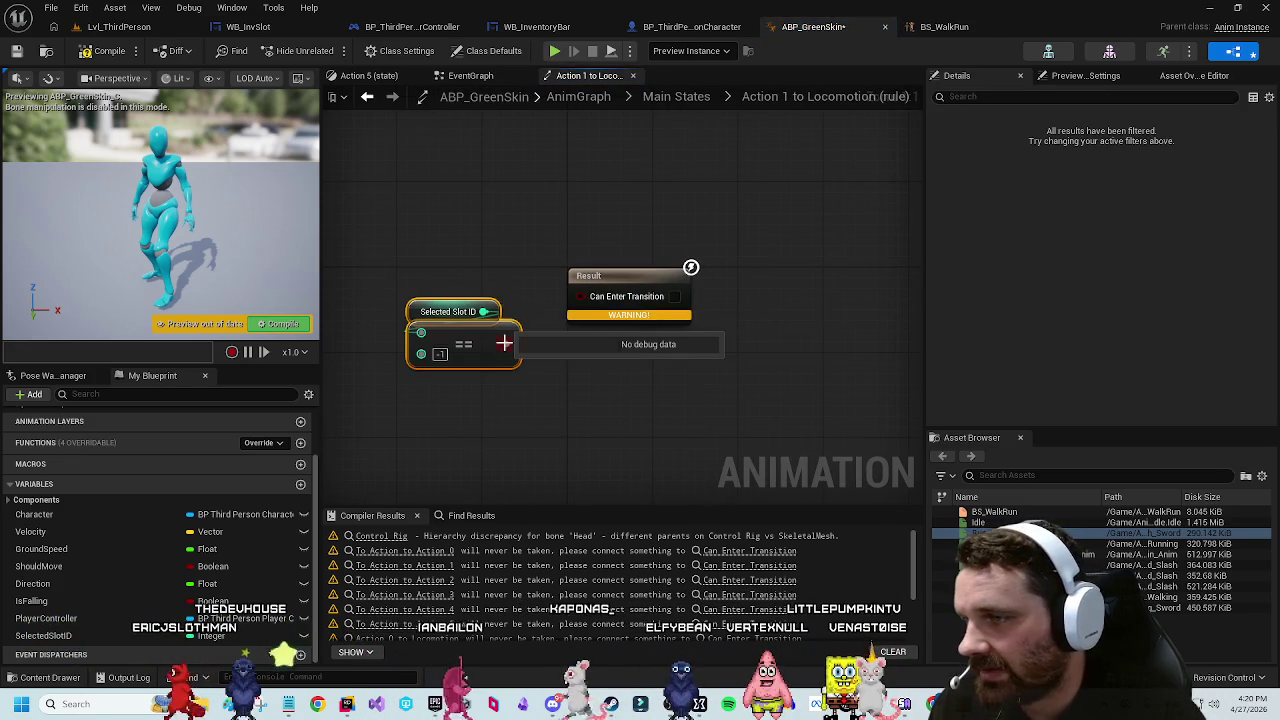
pyautogui.moveTo(507, 344); pyautogui.dragTo(576, 296)
# Step: Paste the == -1 comparison into the Action 0 to Locomotion rule and wire it to Can Enter Transition
pyautogui.hotkey('alt', 'Left')
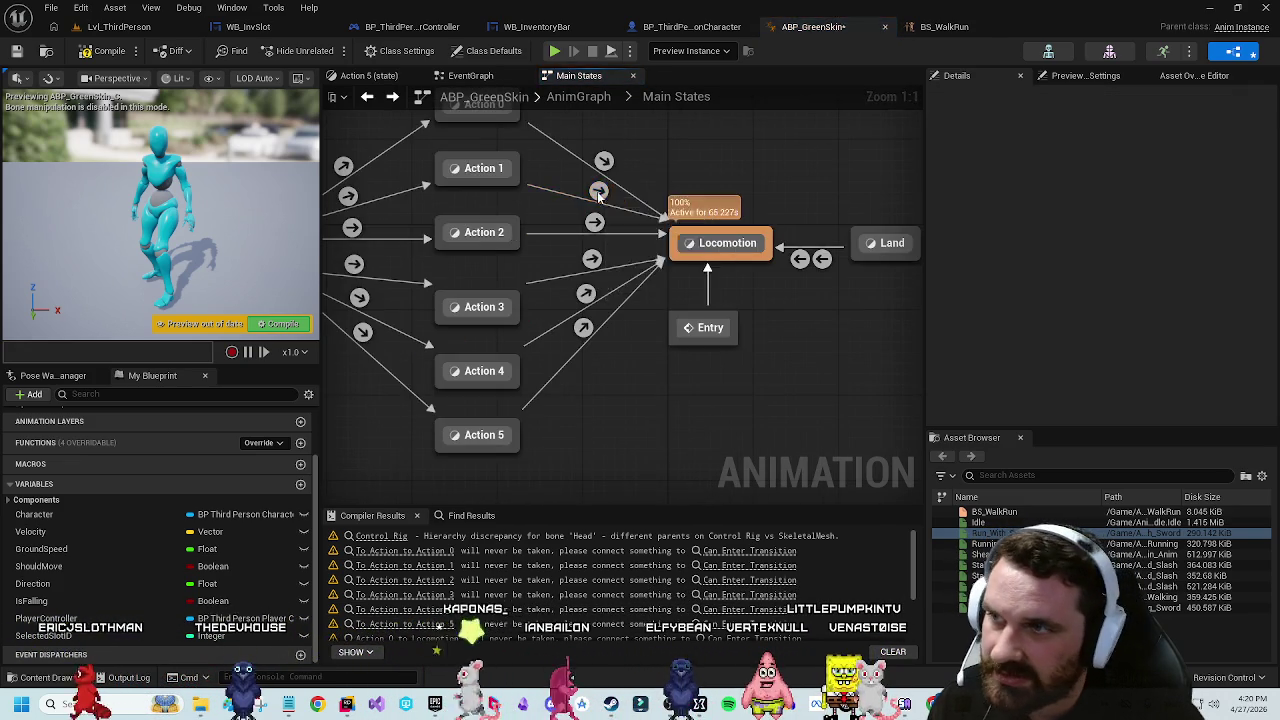
pyautogui.hotkey('alt', 'Right')
pyautogui.hotkey('alt', 'Left')
pyautogui.doubleClick(585, 178)
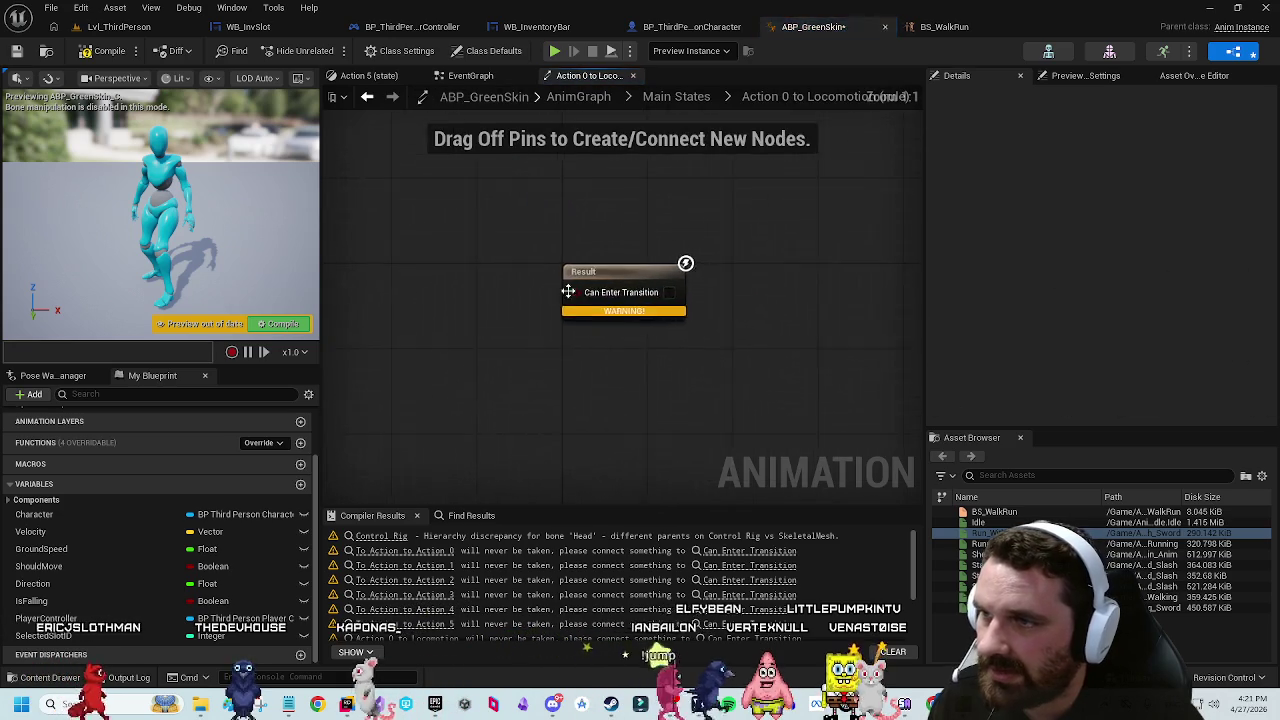
pyautogui.hotkey('ctrl', 'v')
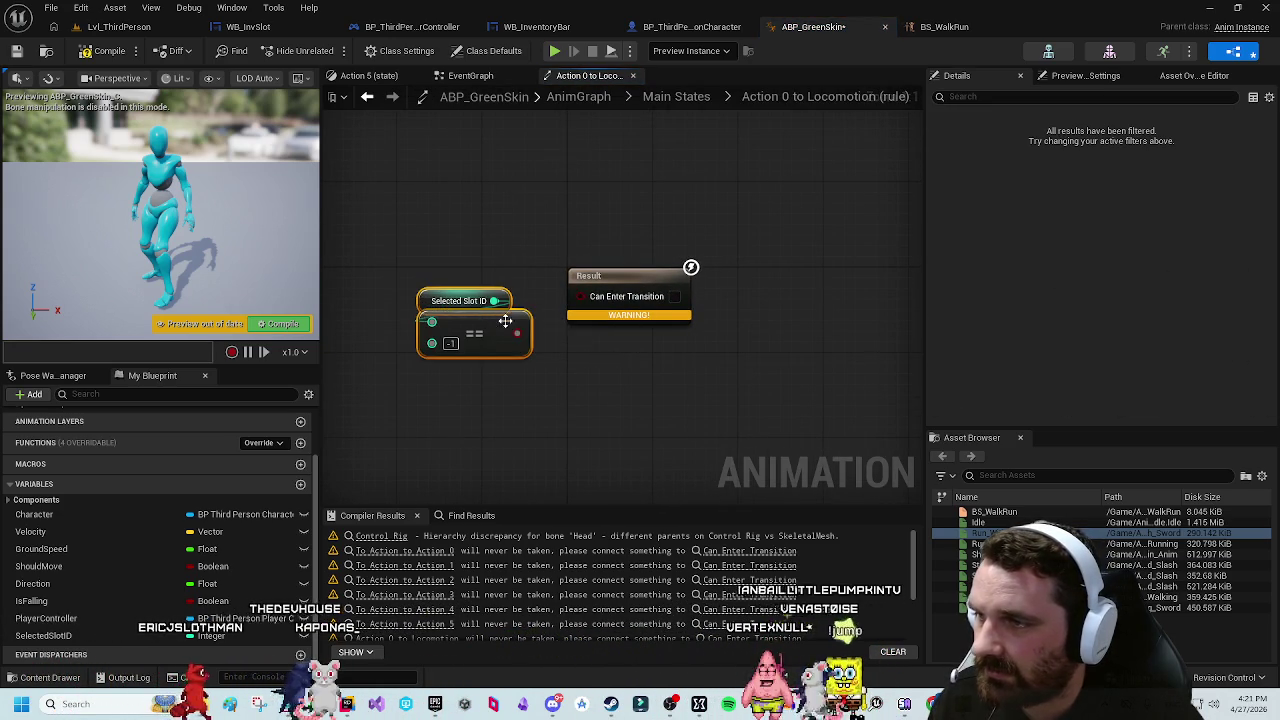
pyautogui.moveTo(576, 304); pyautogui.dragTo(578, 297)
pyautogui.hotkey('alt', 'Left')
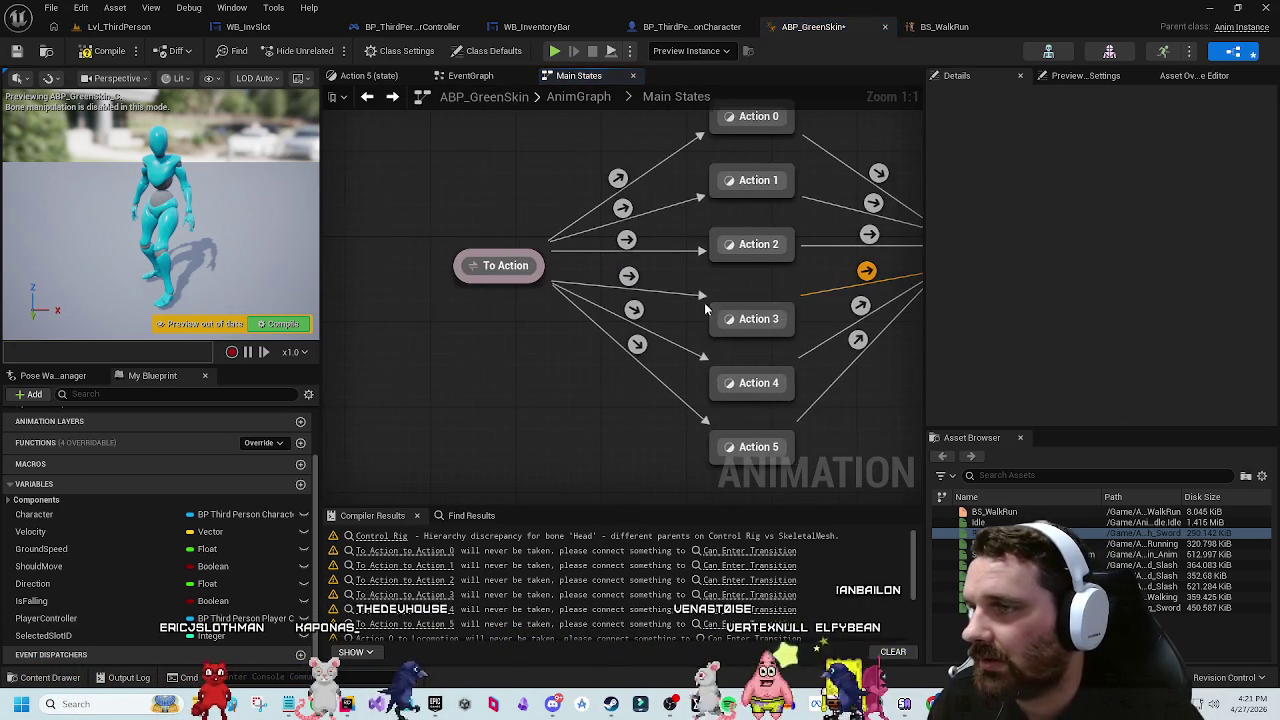
# Step: In the To Action to Action 0 rule, compare Selected Slot ID with 0 and wire it to Can Enter Transition
pyautogui.doubleClick(620, 178)
pyautogui.hotkey('ctrl', 'v')
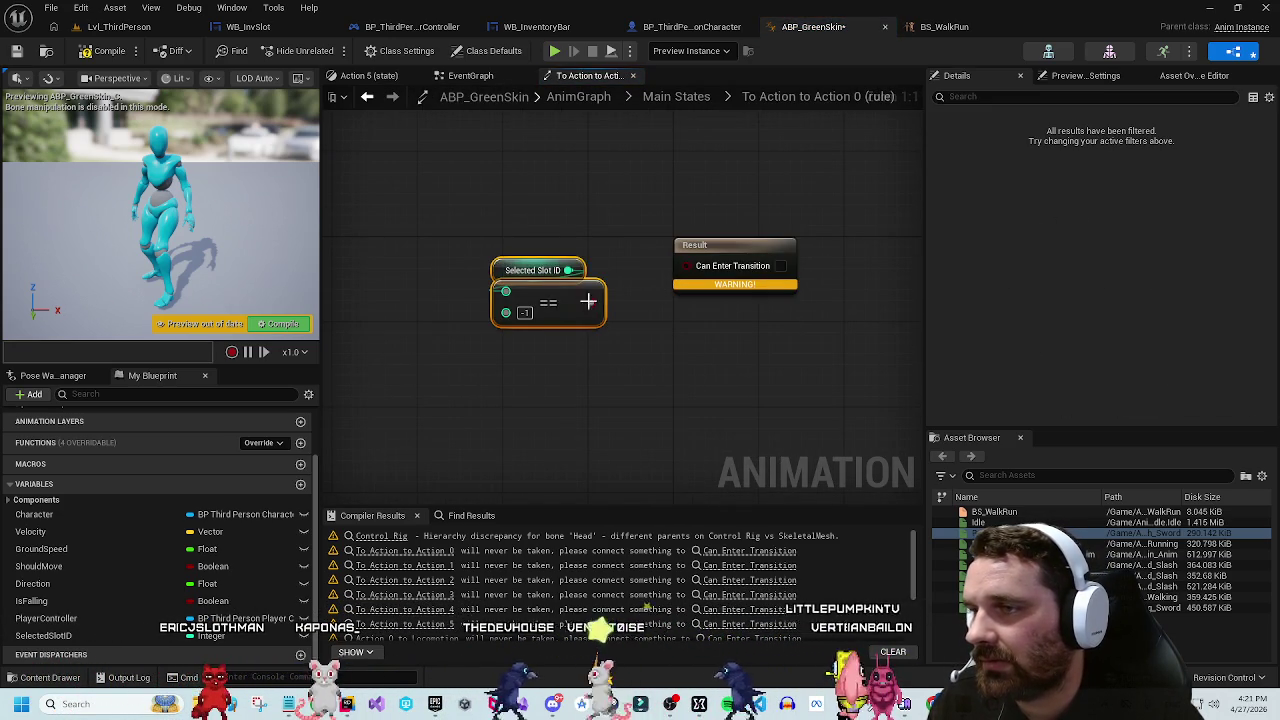
pyautogui.click(526, 314)
pyautogui.write('0')
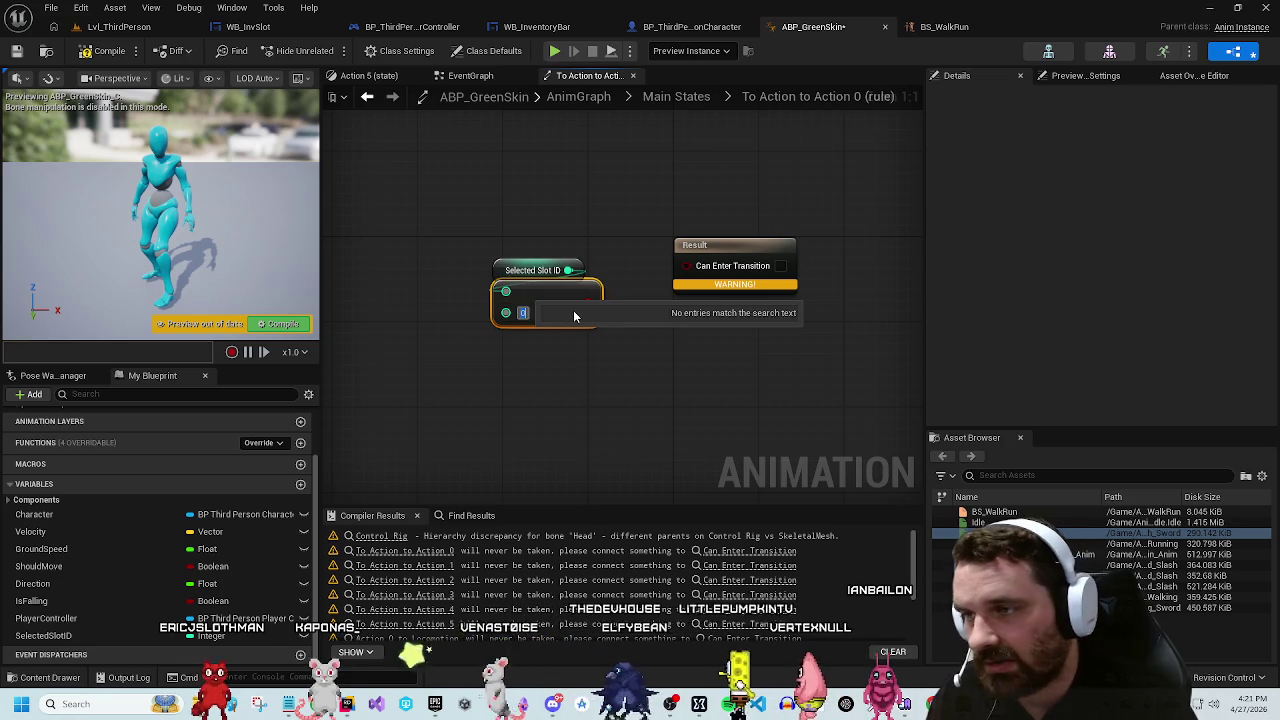
pyautogui.press('Return')
pyautogui.moveTo(588, 300); pyautogui.dragTo(686, 266)
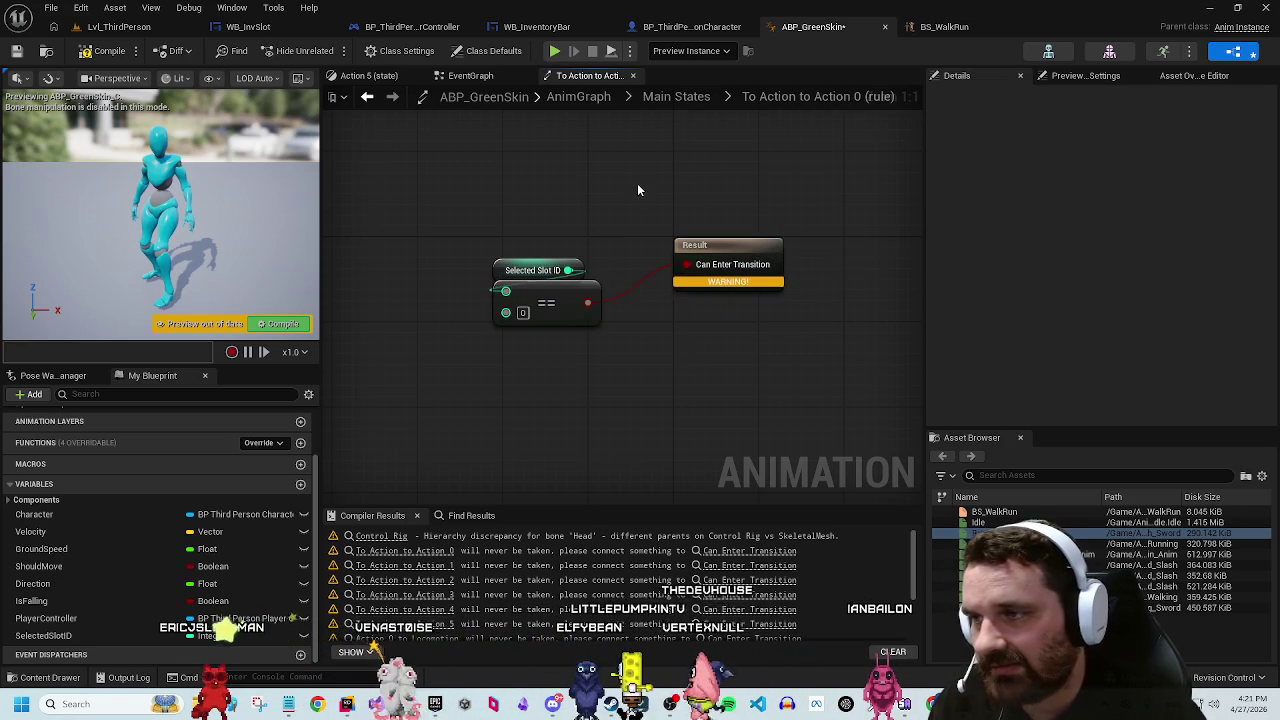
pyautogui.hotkey('alt', 'Left')
# Step: Paste the Selected Slot ID comparison into the To Action to Action 1 rule and edit its value
pyautogui.doubleClick(622, 209)
pyautogui.hotkey('ctrl', 'v')
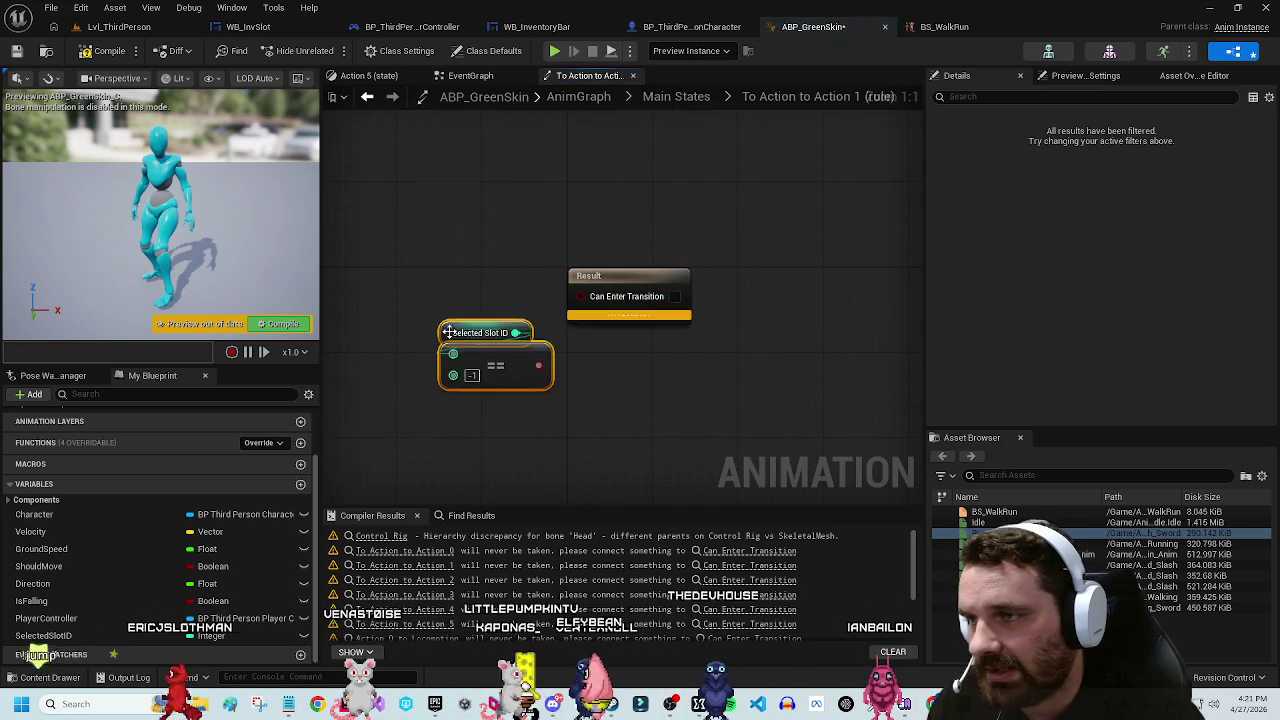
pyautogui.click(478, 376)
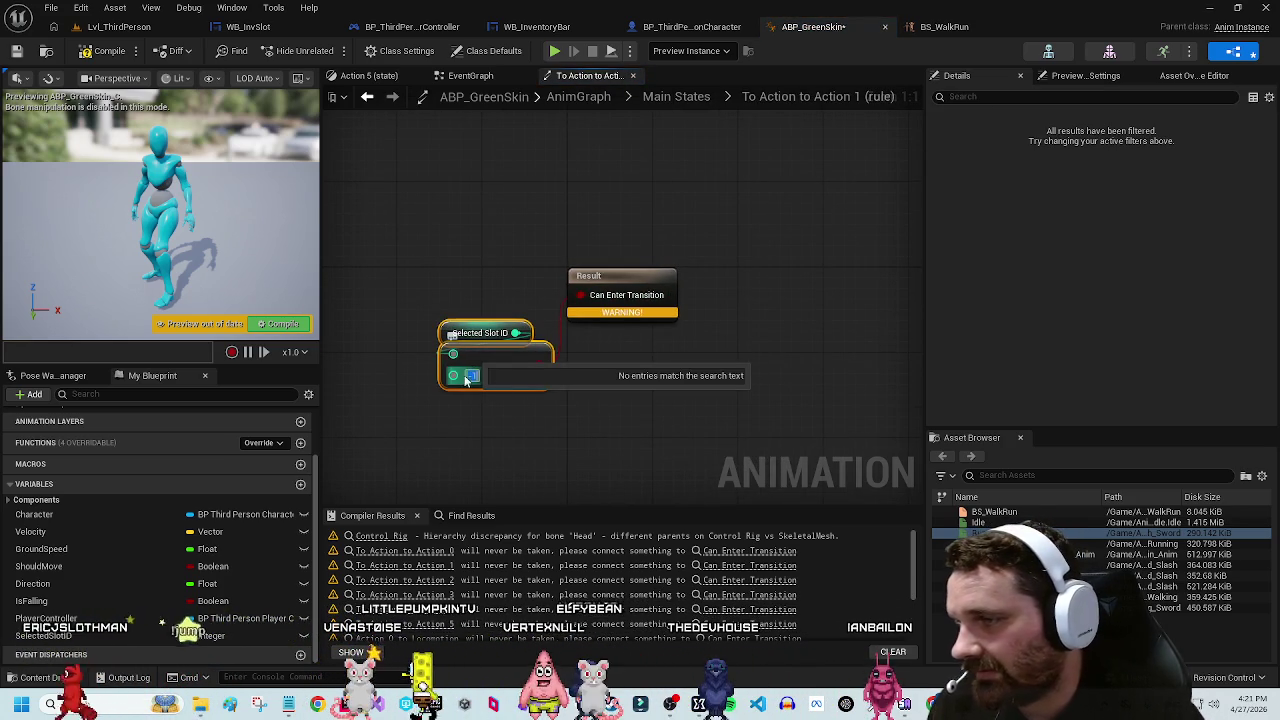
pyautogui.click(466, 263)
pyautogui.hotkey('alt', 'Left')
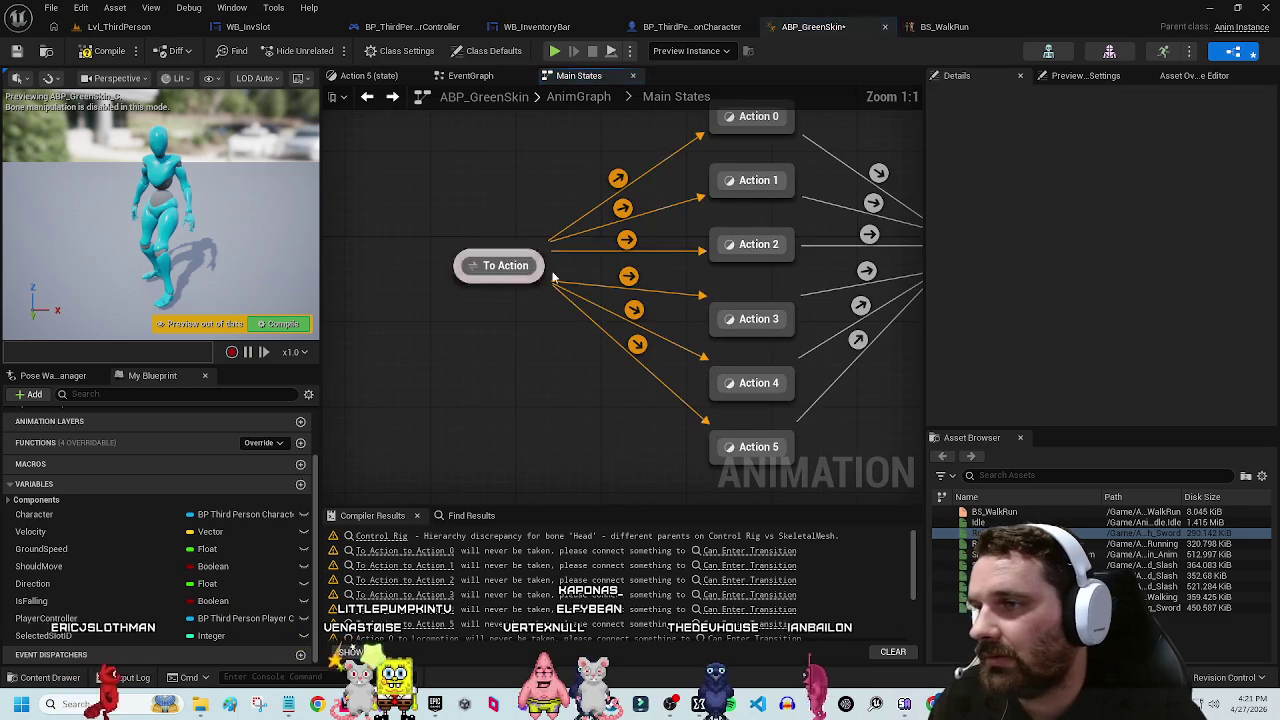
# Step: In the To Action to Action 2 rule, compare Selected Slot ID with 2, wired to Can Enter Transition
pyautogui.doubleClick(625, 242)
pyautogui.hotkey('ctrl', 'v')
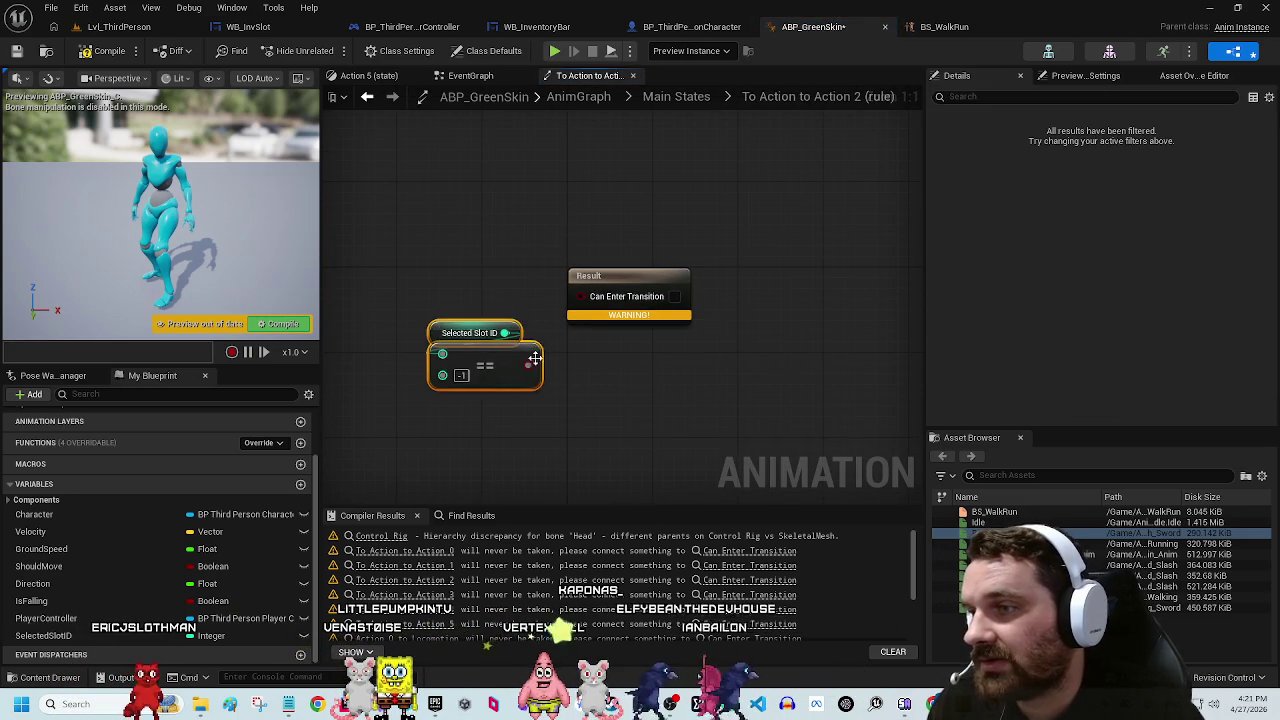
pyautogui.moveTo(535, 358)
pyautogui.mouseDown()
pyautogui.moveTo(565, 290)
pyautogui.moveTo(524, 326)
pyautogui.mouseUp()
pyautogui.moveTo(517, 333); pyautogui.dragTo(581, 295)
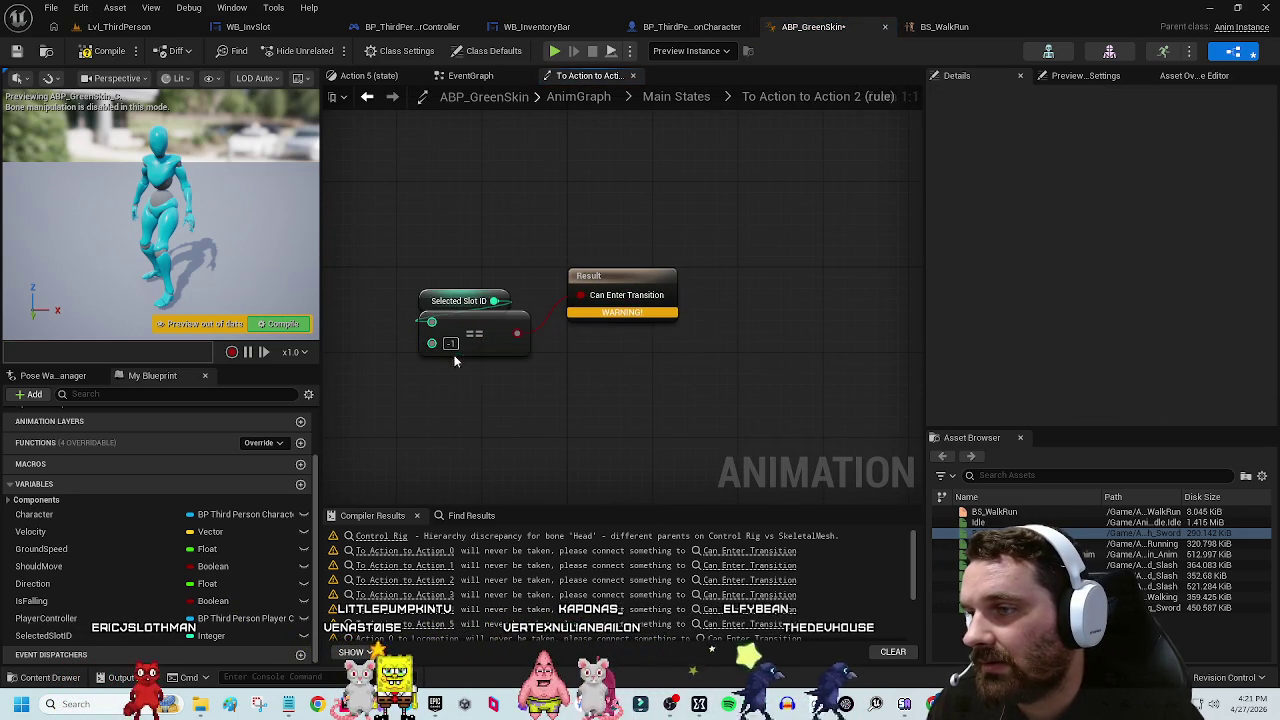
pyautogui.write('2')
pyautogui.click(512, 394)
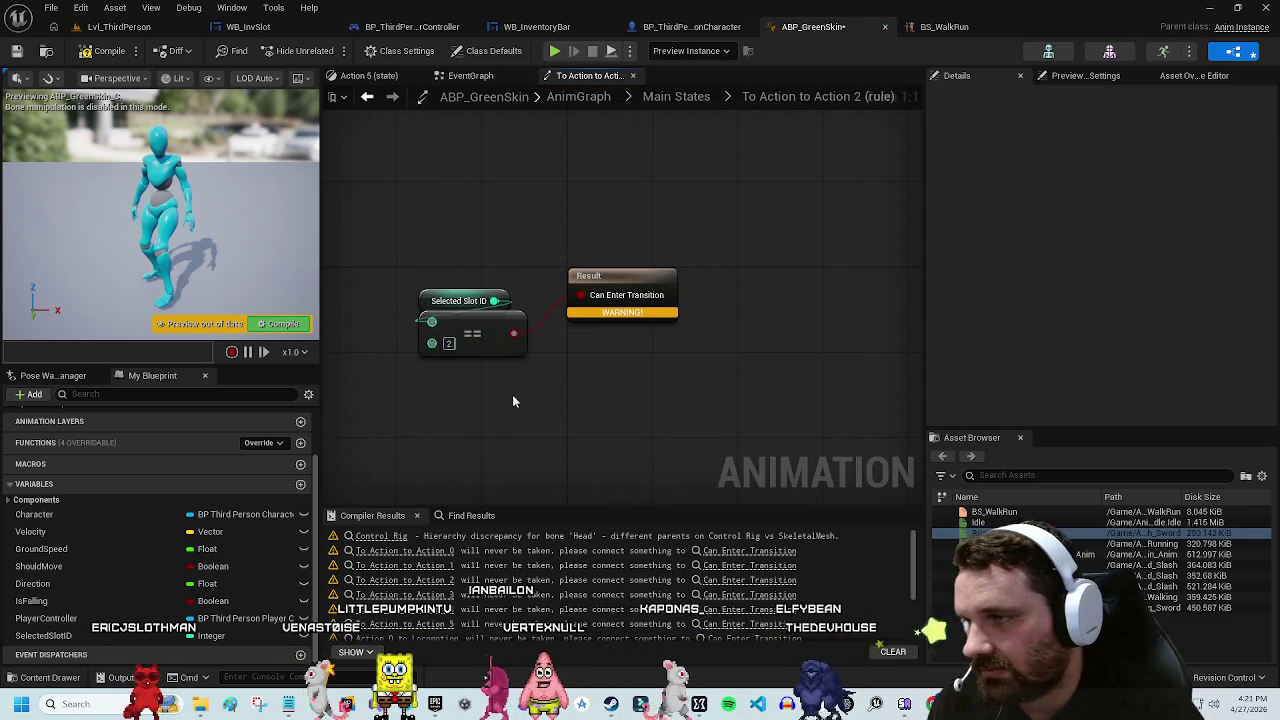
pyautogui.hotkey('alt', 'Left')
# Step: In the To Action to Action 3 rule, set the Selected Slot ID comparison value to 3
pyautogui.doubleClick(628, 277)
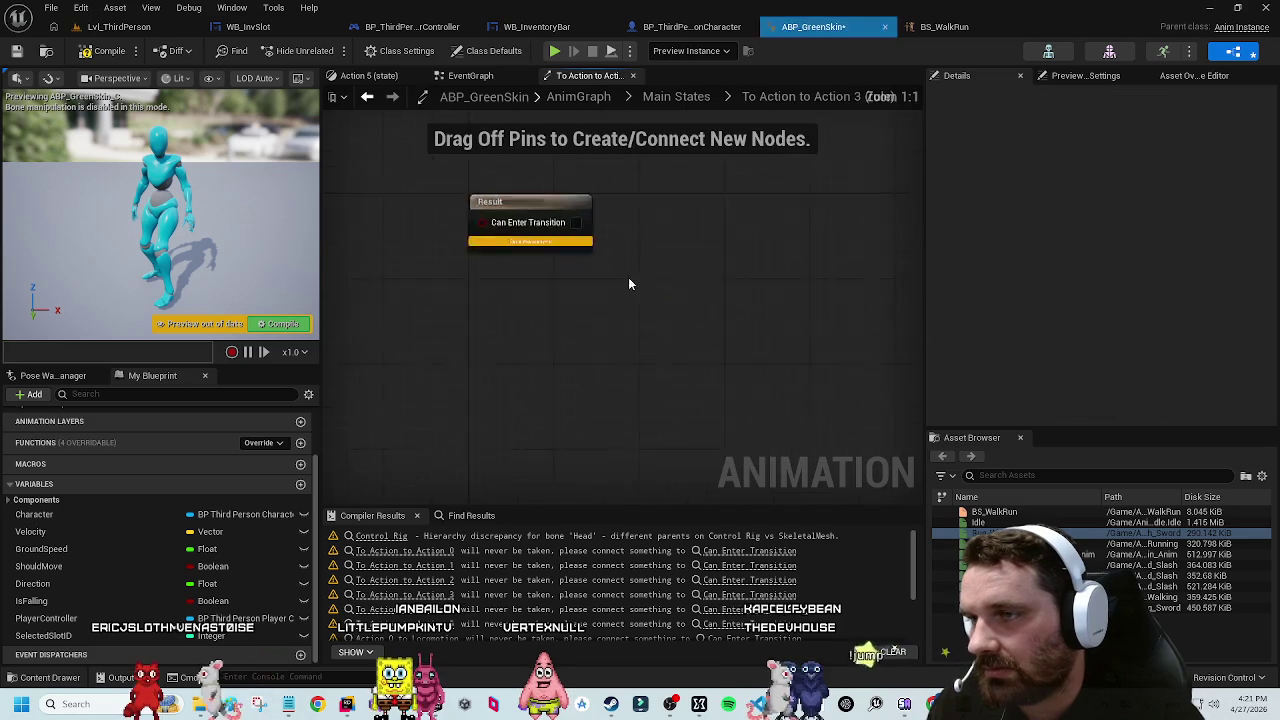
pyautogui.hotkey('ctrl', 'v')
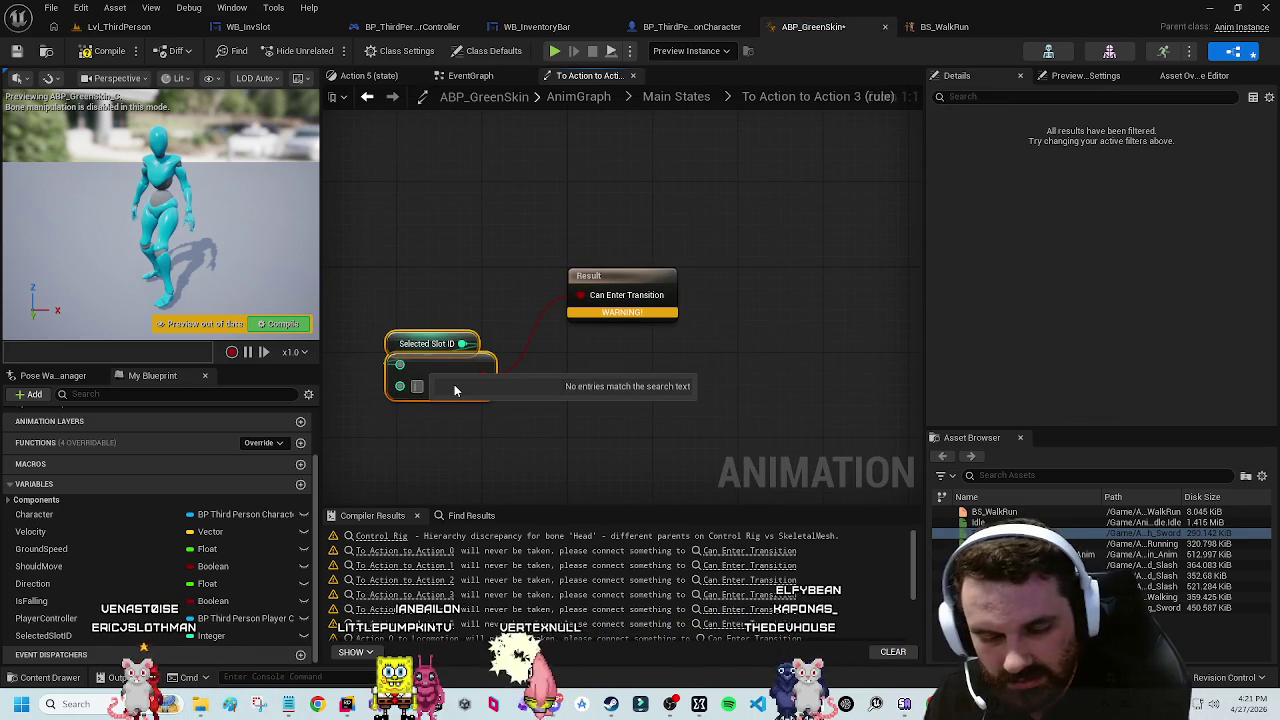
pyautogui.write('3')
pyautogui.press('Return')
pyautogui.hotkey('alt', 'Left')
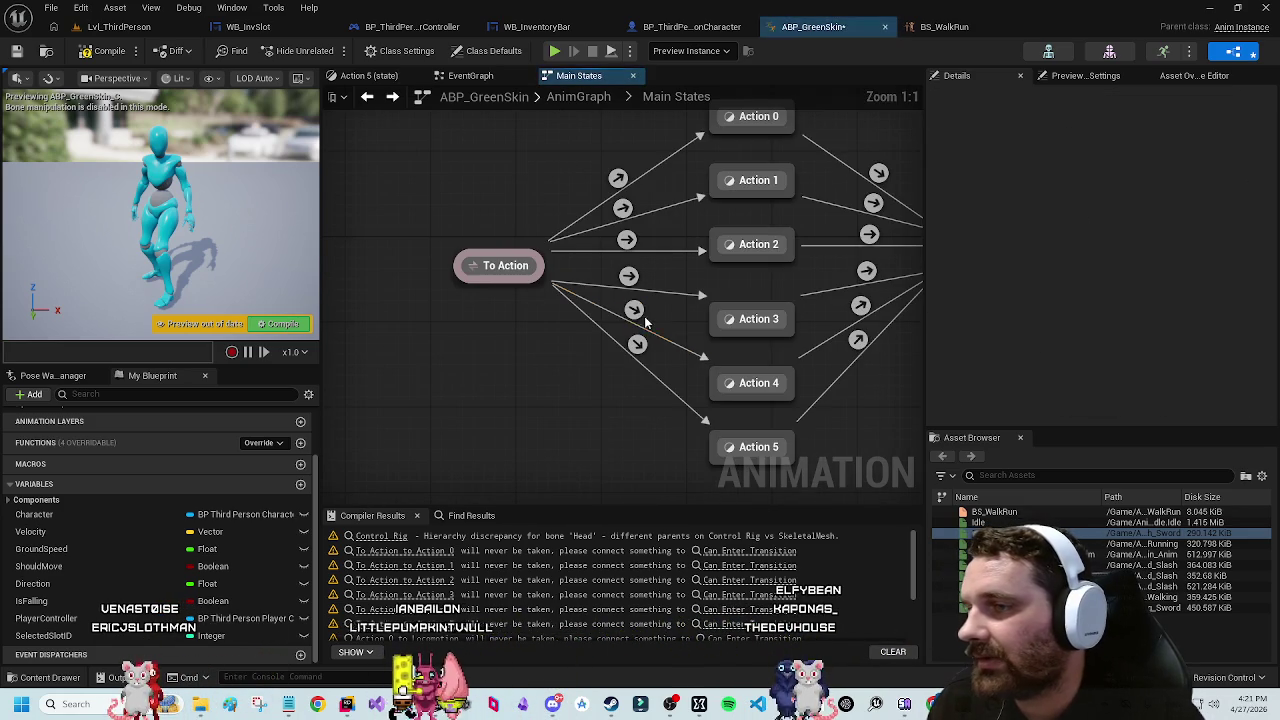
# Step: Paste the Selected Slot ID comparison into the To Action to Action 4 rule and wire it to Can Enter Transition
pyautogui.doubleClick(634, 309)
pyautogui.hotkey('ctrl', 'v')
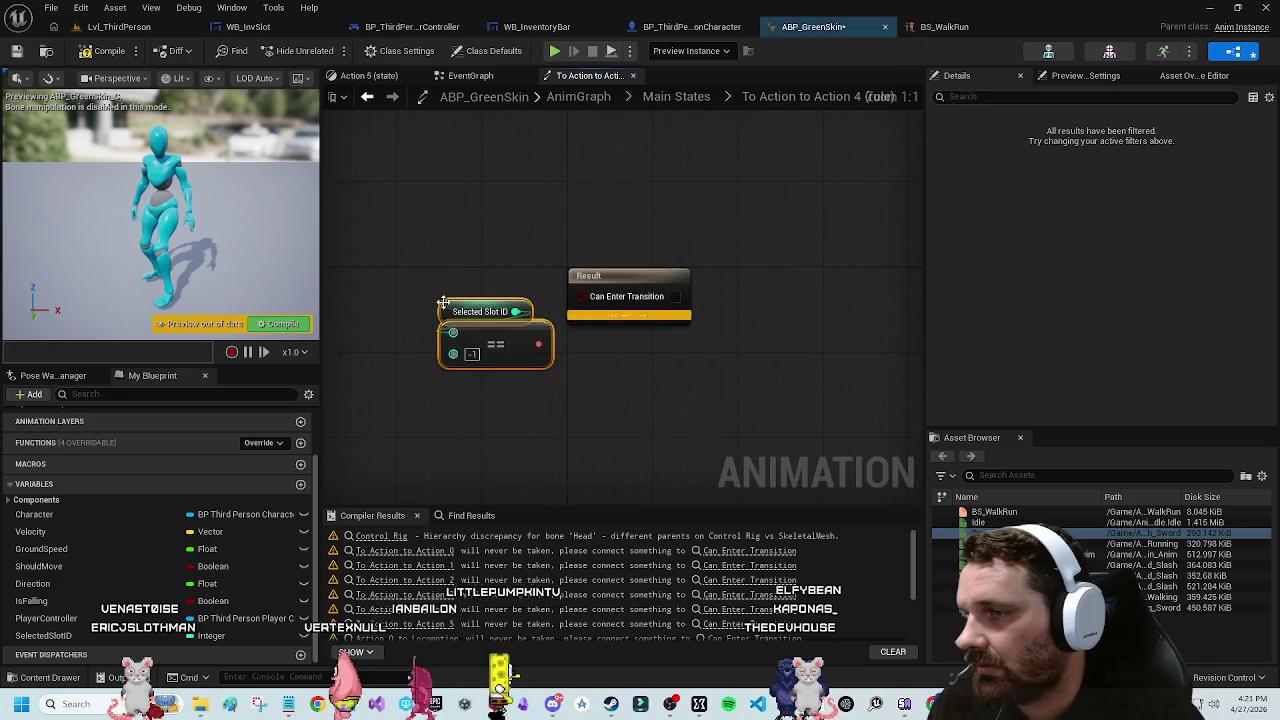
pyautogui.moveTo(540, 346); pyautogui.dragTo(581, 296)
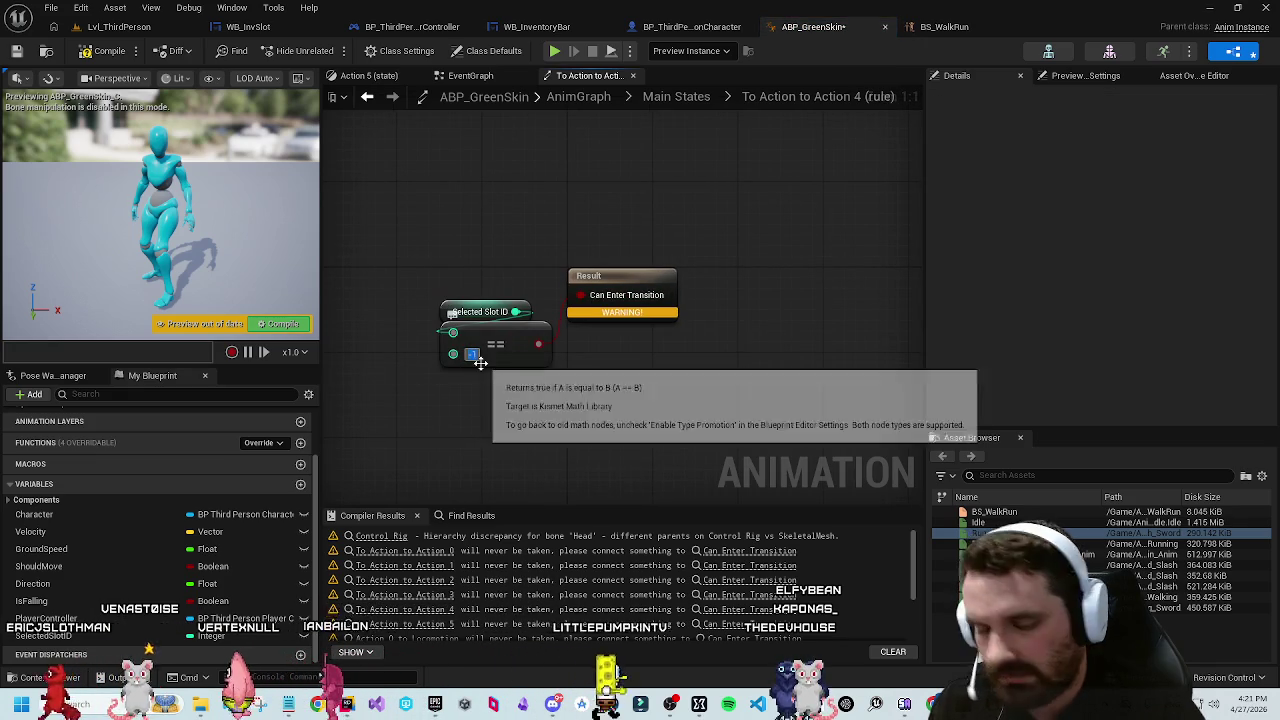
pyautogui.hotkey('alt', 'Left')
# Step: In the To Action to Action 5 rule, compare Selected Slot ID with 5, wired to Can Enter Transition
pyautogui.doubleClick(632, 345)
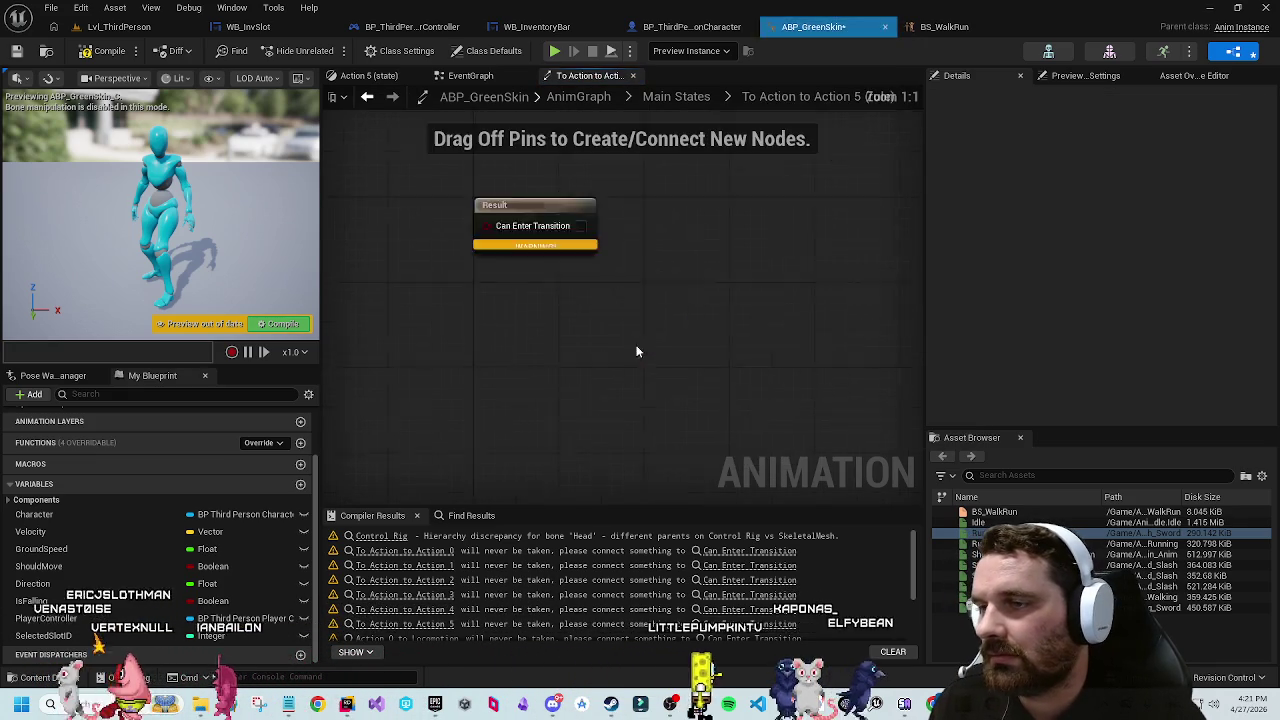
pyautogui.hotkey('ctrl', 'v')
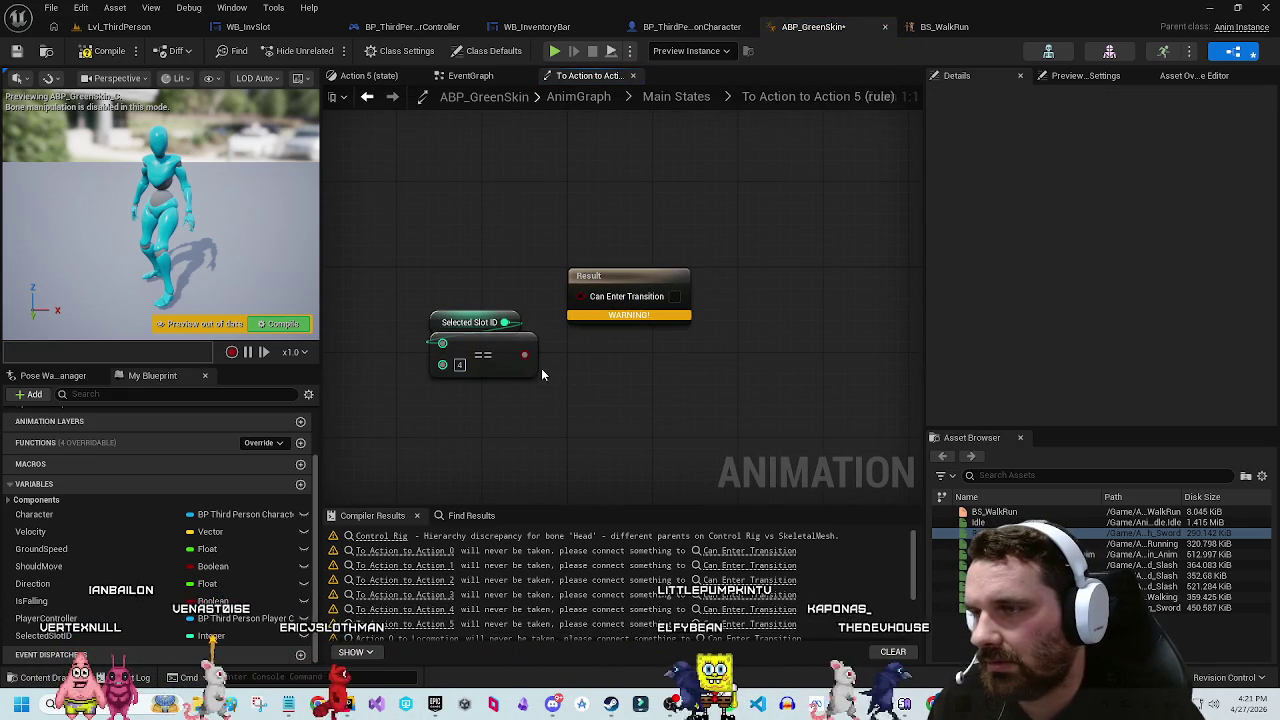
pyautogui.moveTo(443, 364); pyautogui.dragTo(464, 370)
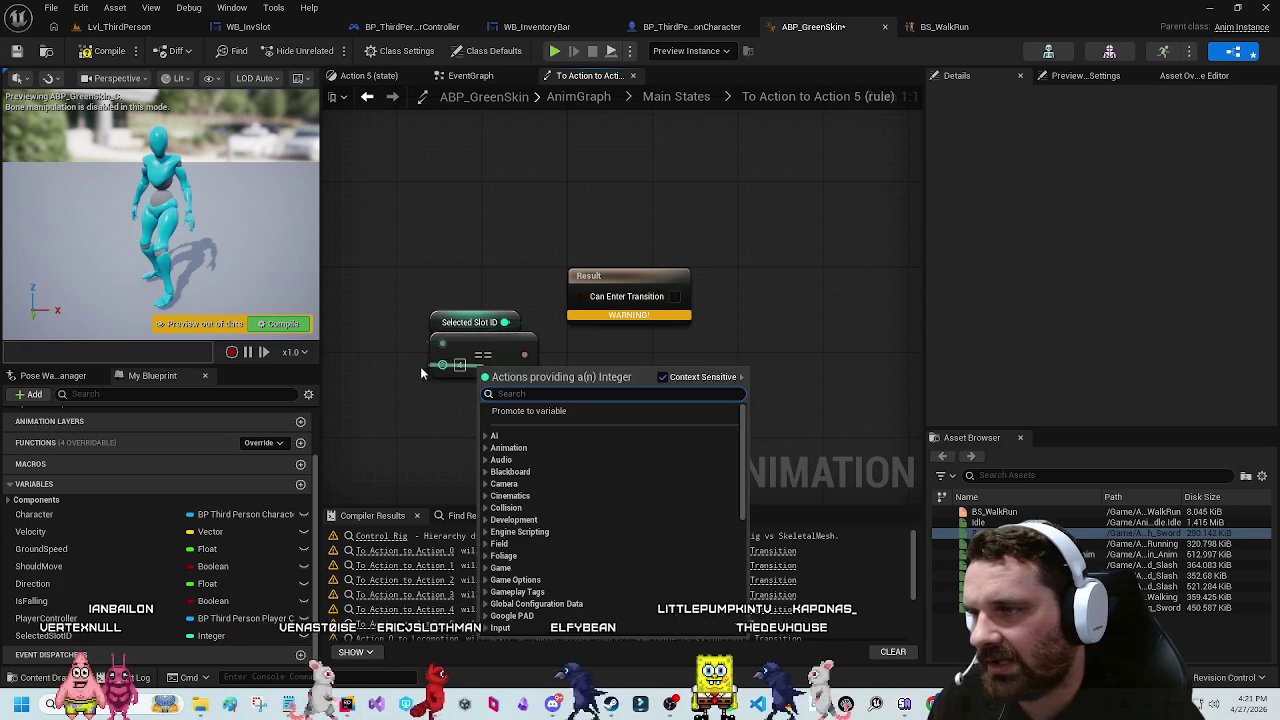
pyautogui.click(769, 378)
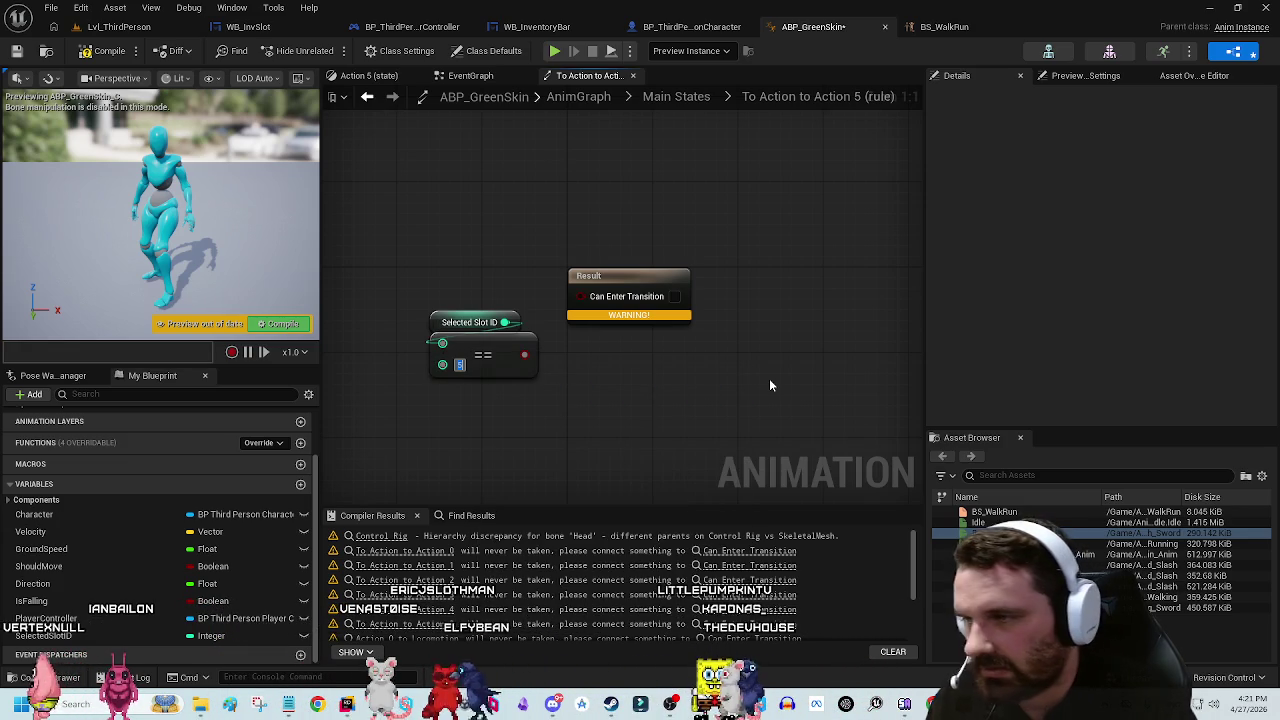
pyautogui.moveTo(525, 357); pyautogui.dragTo(581, 296)
# Step: Review the transition rules into Action 4, Action 3 and Action 2
pyautogui.hotkey('alt', 'Left')
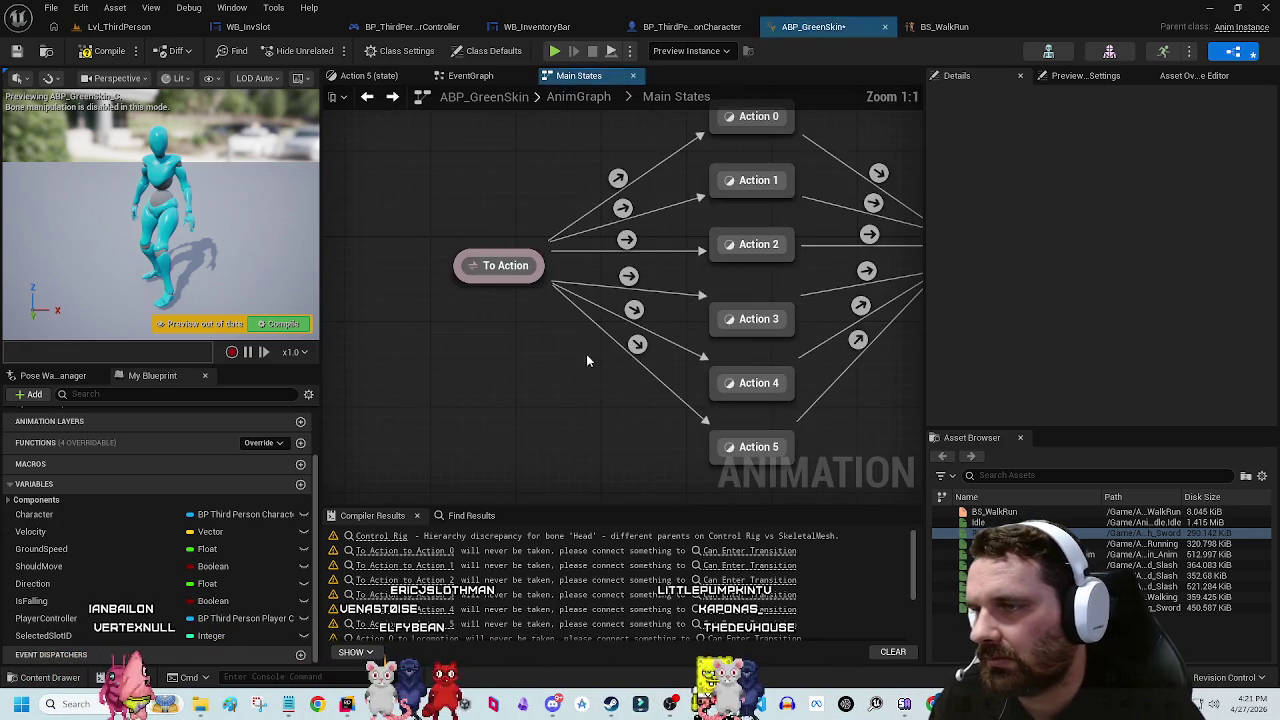
pyautogui.doubleClick(634, 310)
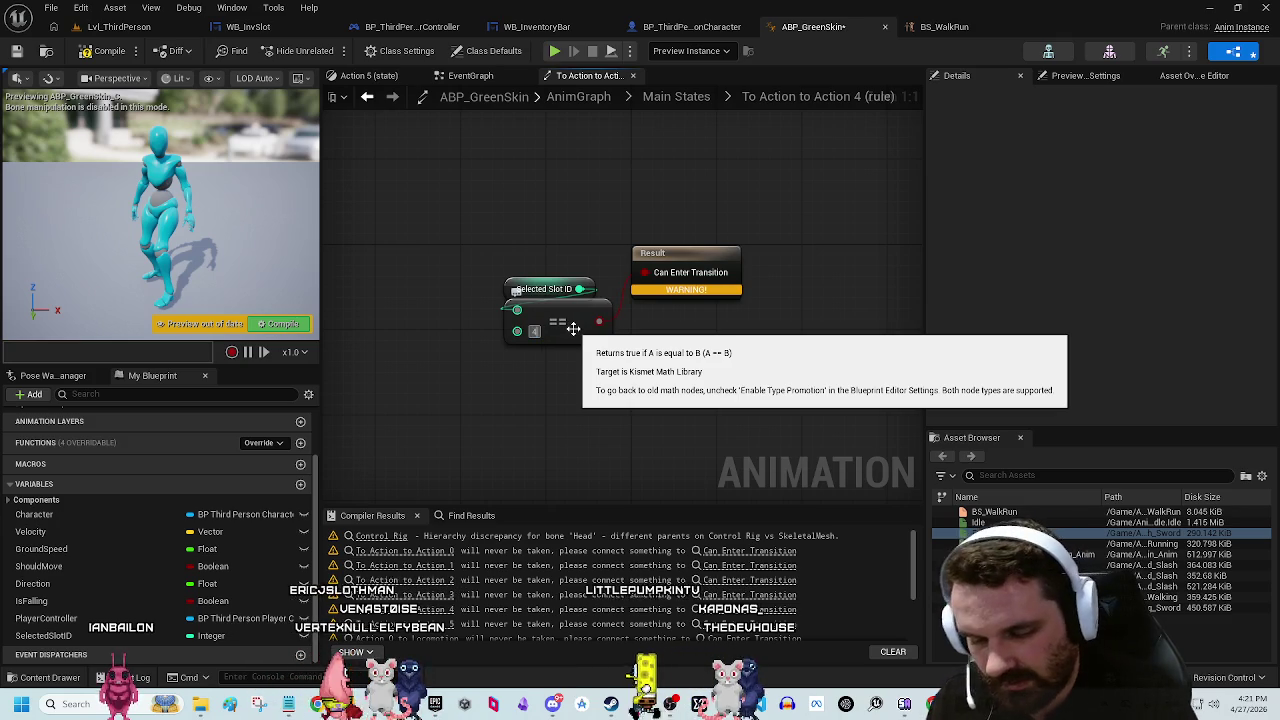
pyautogui.hotkey('alt', 'Left')
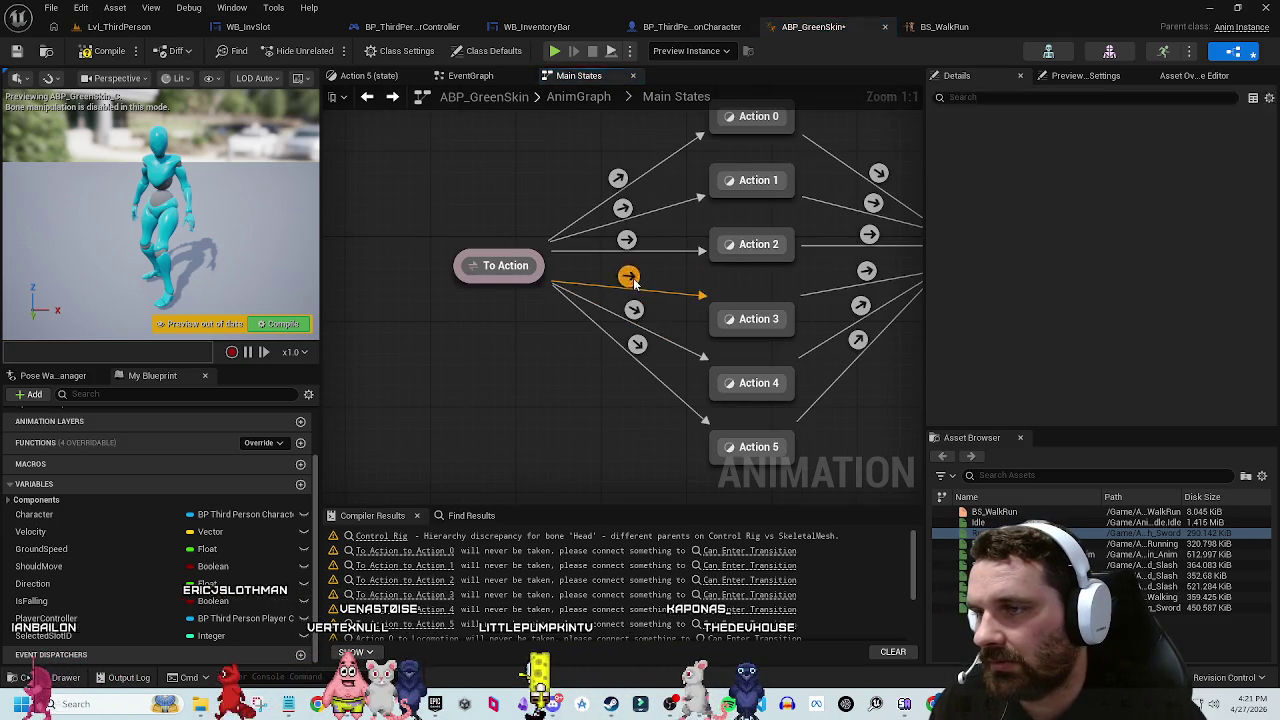
pyautogui.doubleClick(626, 275)
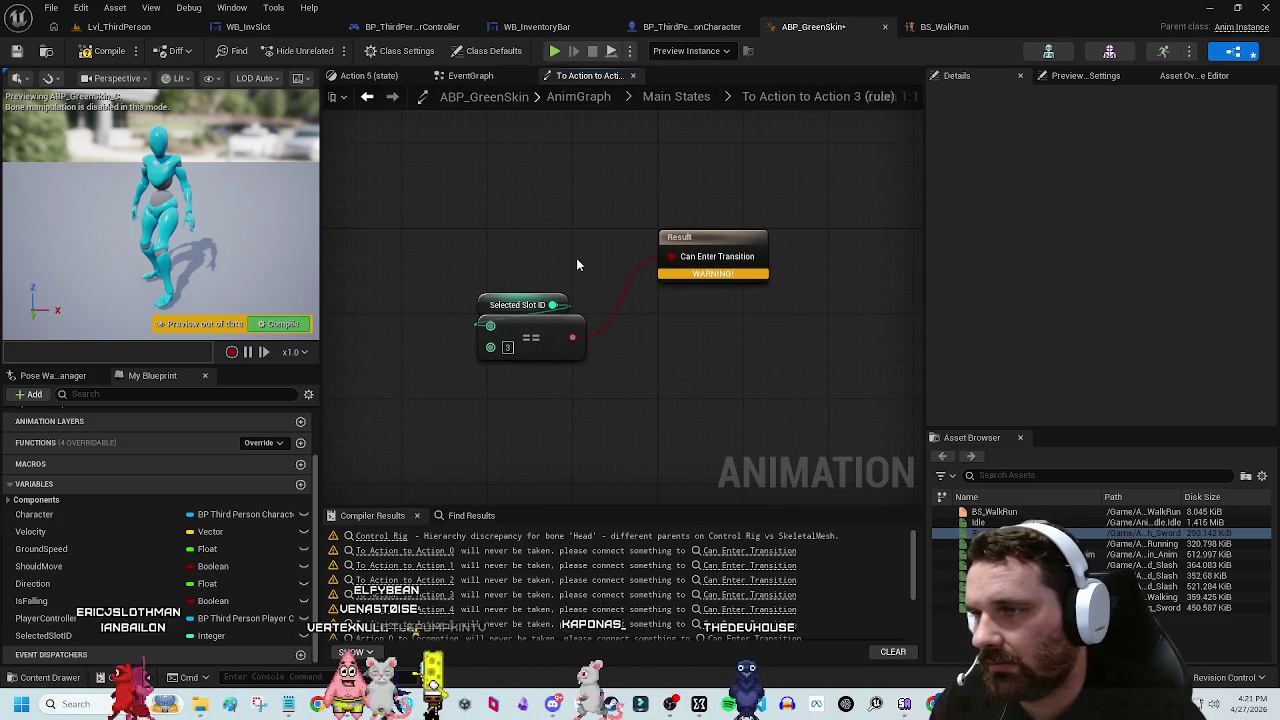
pyautogui.hotkey('alt', 'Left')
pyautogui.doubleClick(626, 239)
pyautogui.hotkey('alt', 'Left')
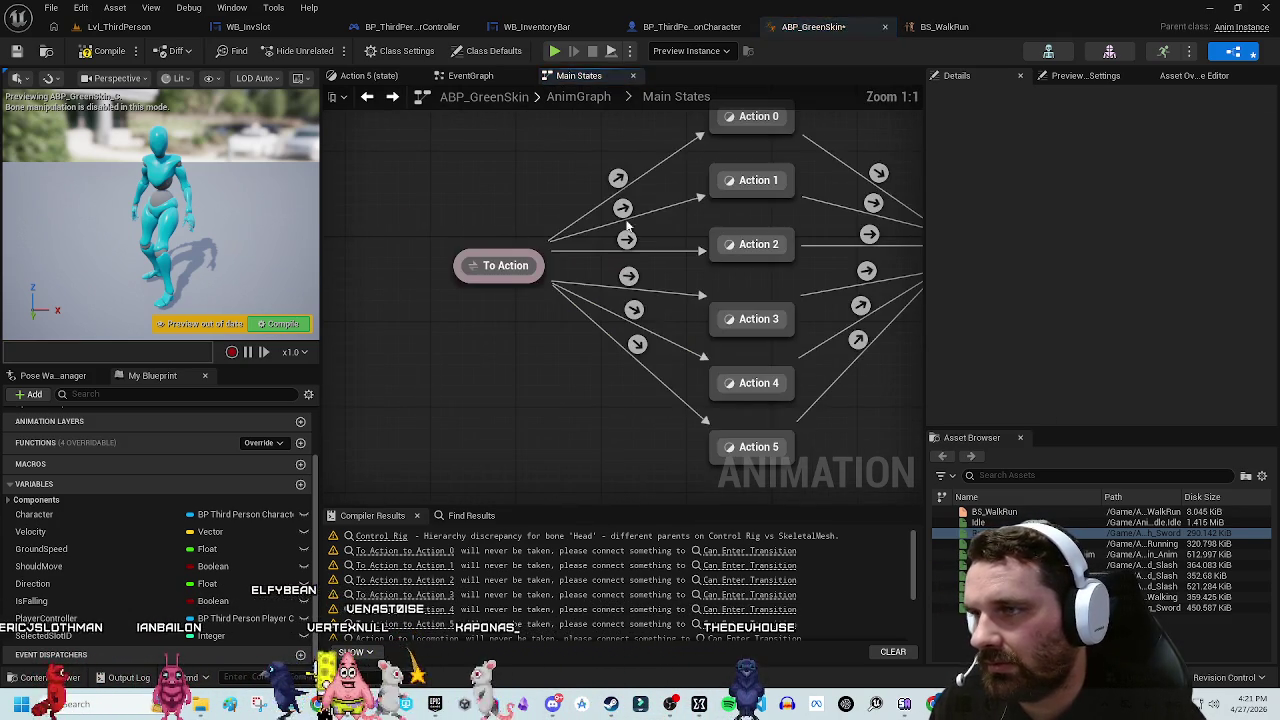
# Step: Review the Action 1 and Action 0 transition rules, then compile and save ABP_GreenSkin
pyautogui.doubleClick(622, 207)
pyautogui.hotkey('alt', 'Left')
pyautogui.doubleClick(614, 177)
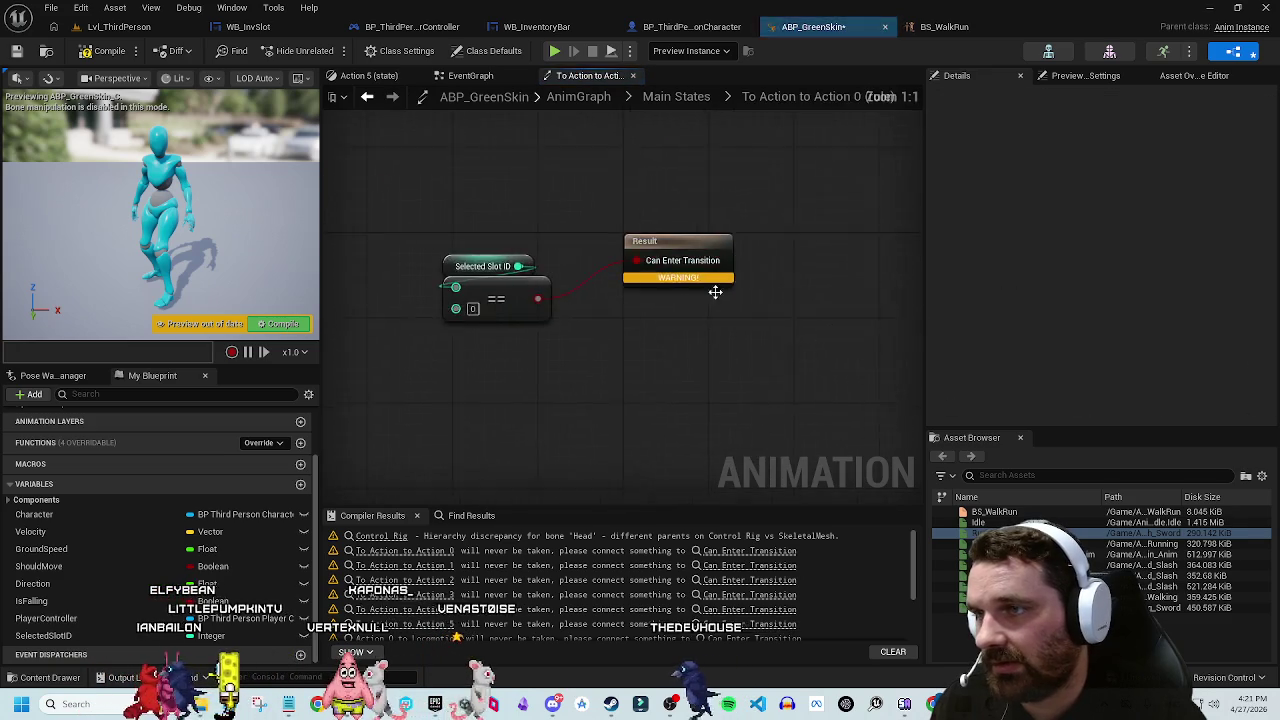
pyautogui.hotkey('alt', 'Left')
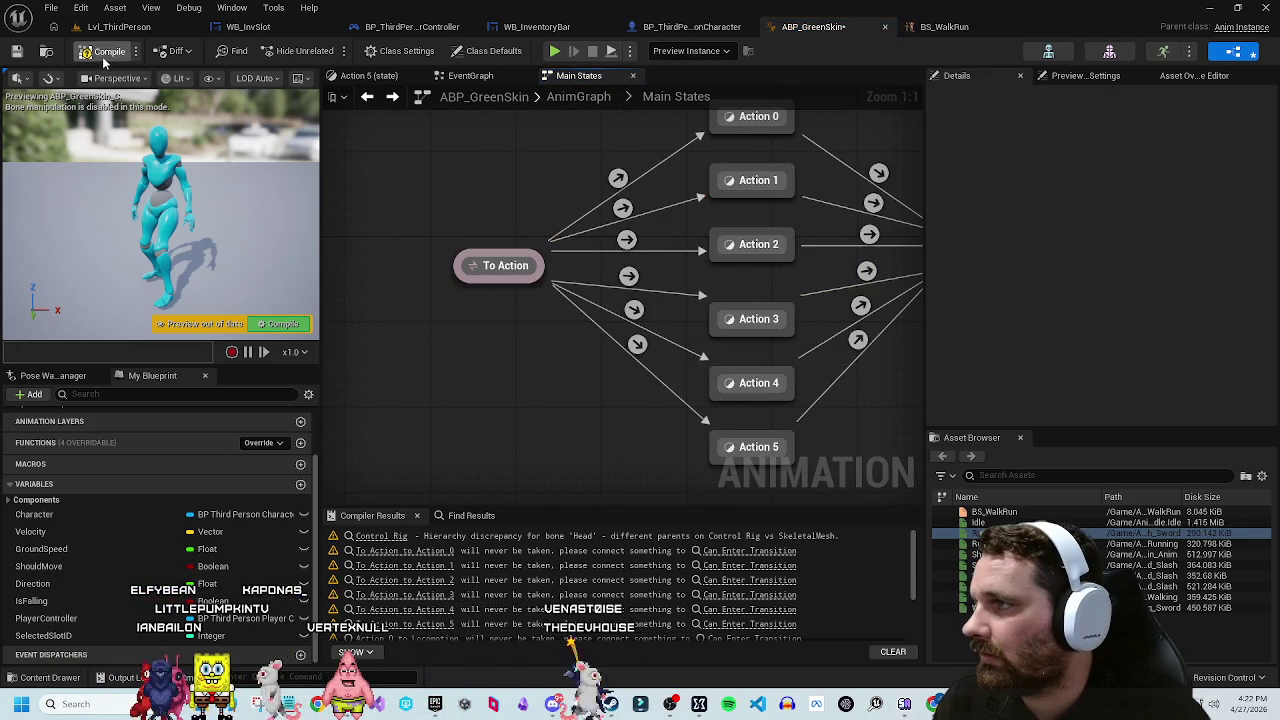
pyautogui.click(105, 50)
pyautogui.click(16, 51)
# Step: In BP_ThirdPersonCharacter's Event Graph, remove the Switch on Int node from the DeselectSlotsEvent chain
pyautogui.click(118, 27)
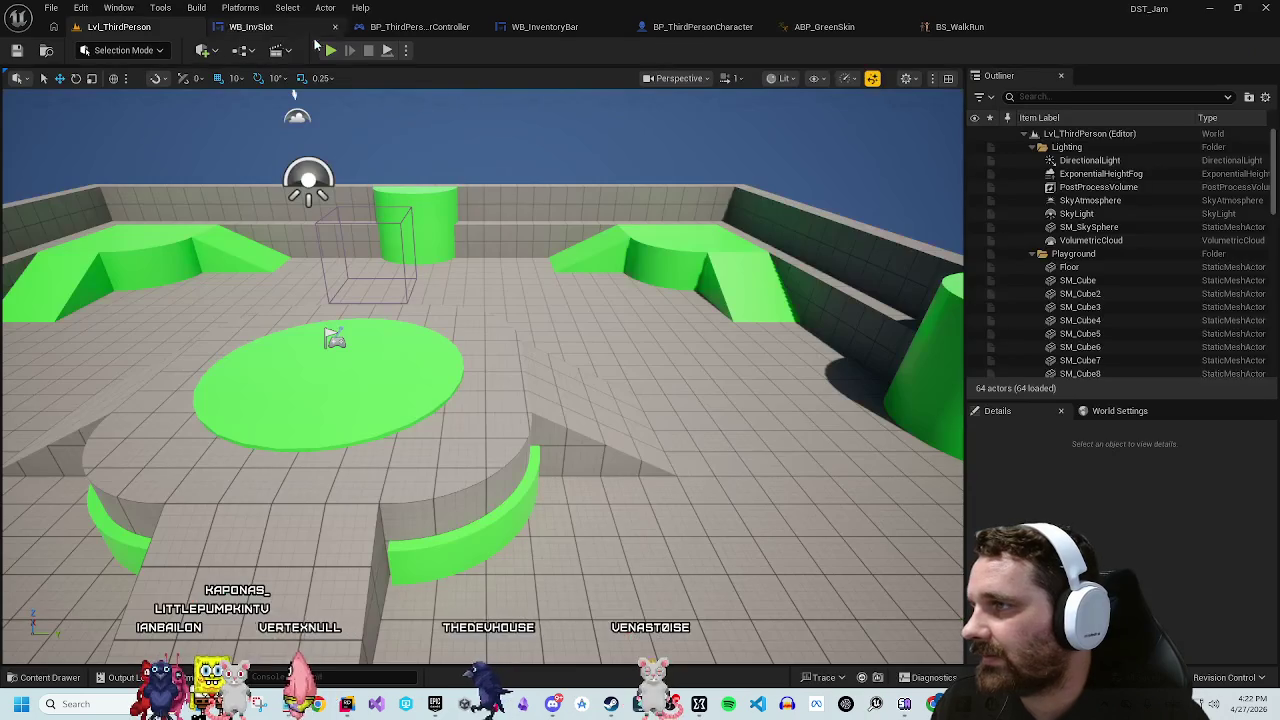
pyautogui.click(715, 28)
pyautogui.moveTo(820, 200)
pyautogui.mouseDown()
pyautogui.moveTo(753, 256)
pyautogui.moveTo(820, 277)
pyautogui.moveTo(782, 291)
pyautogui.moveTo(685, 243)
pyautogui.moveTo(743, 258)
pyautogui.mouseUp()
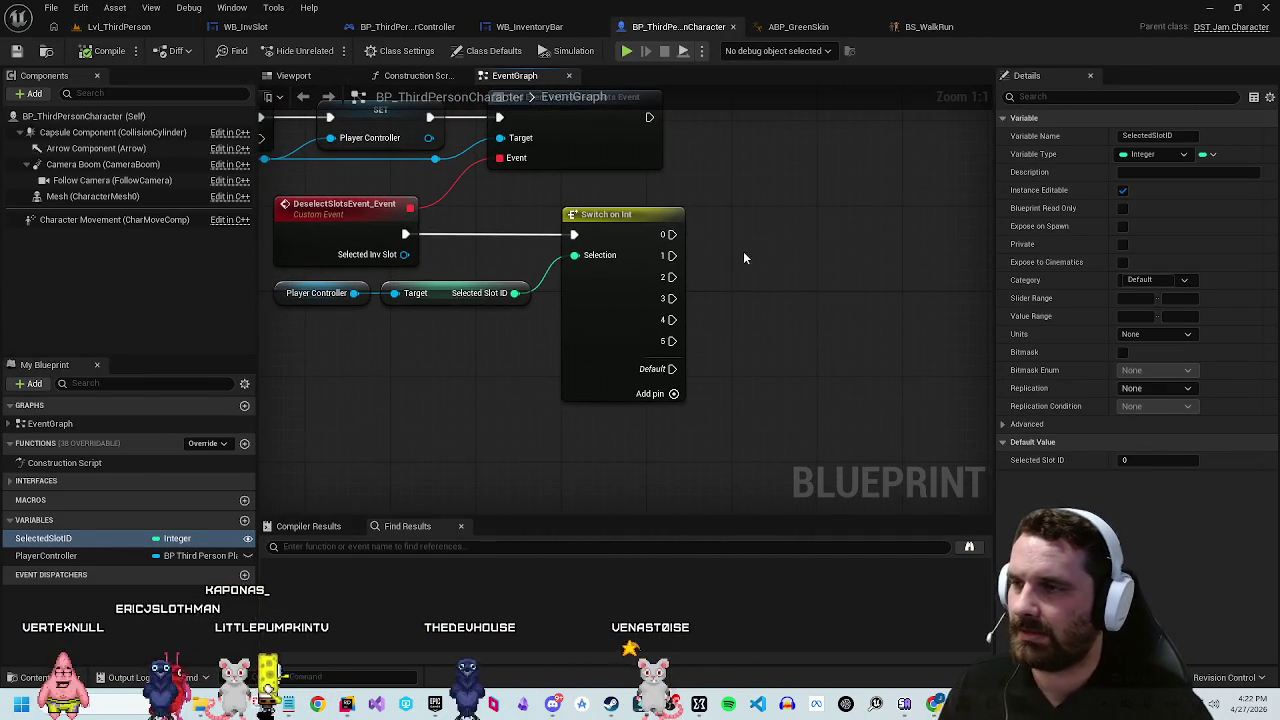
pyautogui.moveTo(445, 298); pyautogui.dragTo(445, 300)
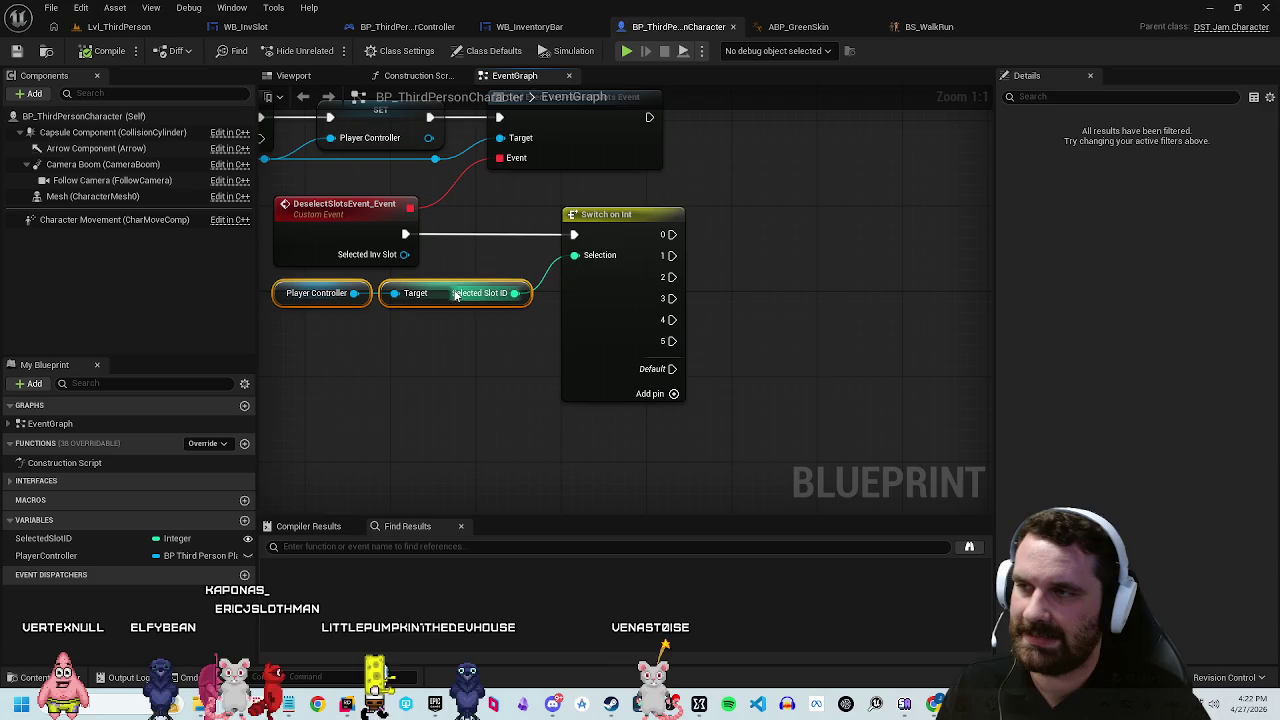
pyautogui.click(520, 340)
pyautogui.moveTo(520, 340)
pyautogui.mouseDown()
pyautogui.moveTo(605, 290)
pyautogui.moveTo(657, 298)
pyautogui.mouseUp()
pyautogui.press('Escape')
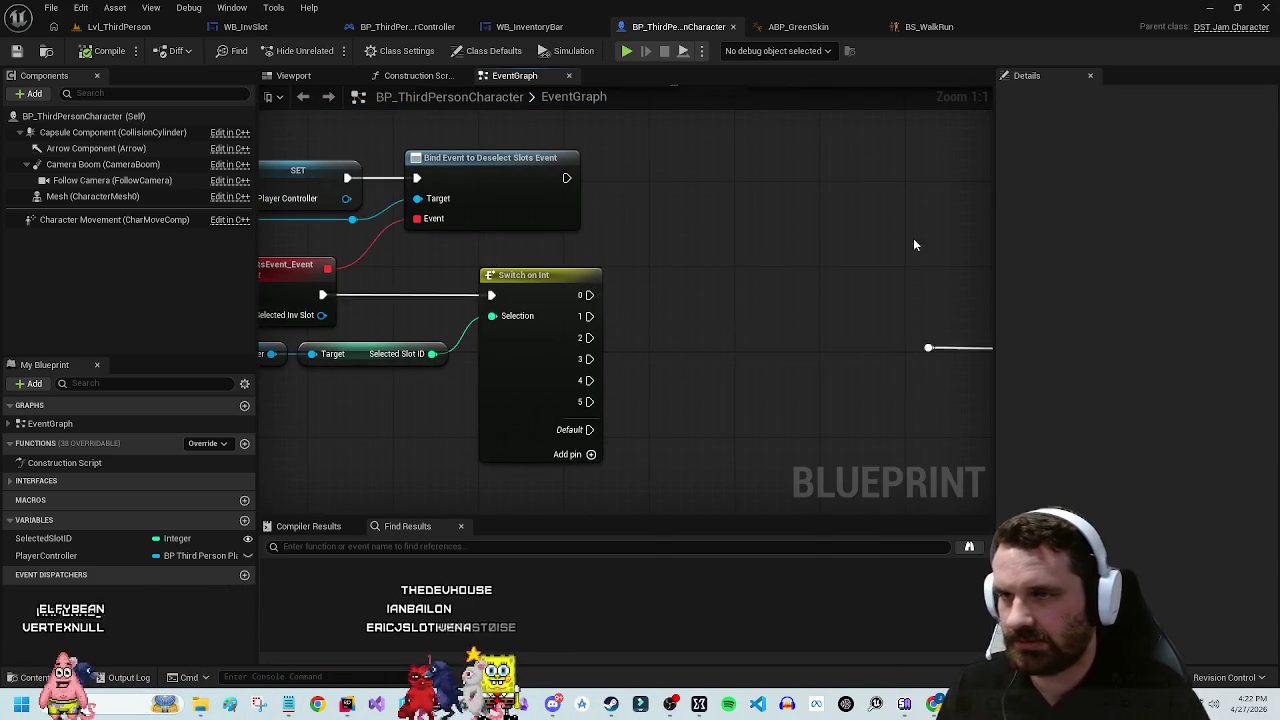
pyautogui.moveTo(913, 238); pyautogui.dragTo(747, 189)
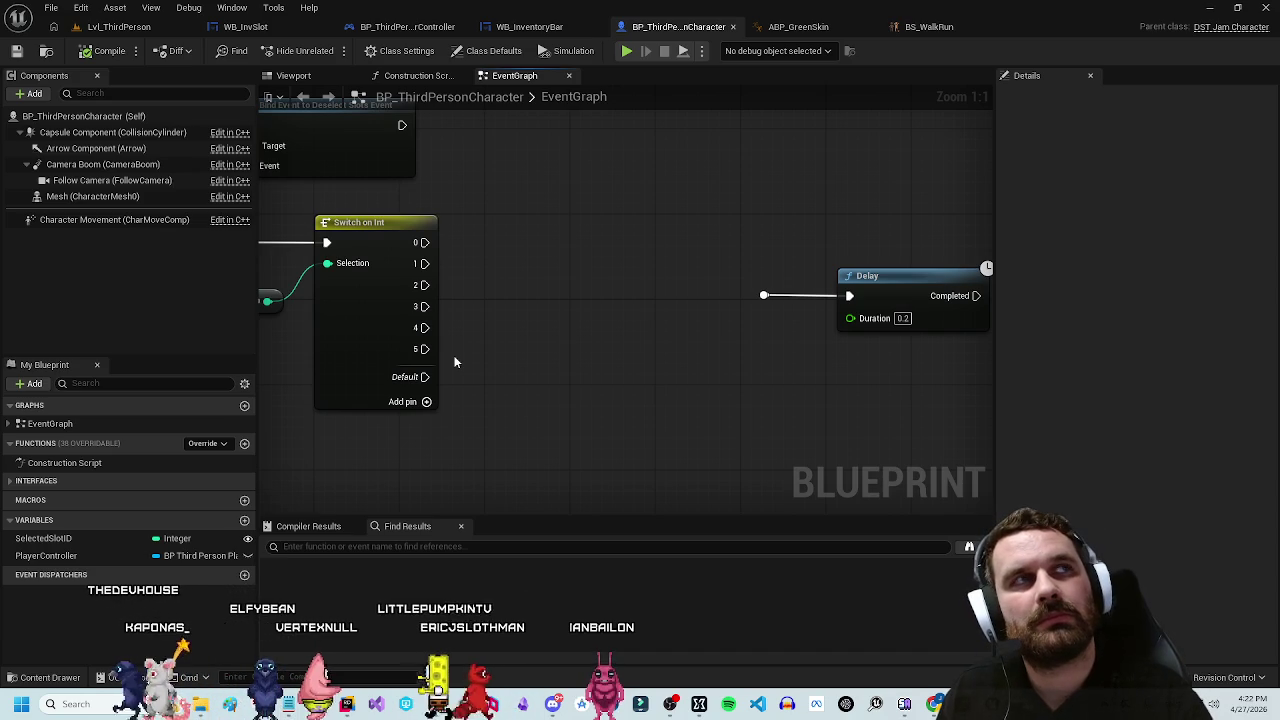
pyautogui.moveTo(451, 360)
pyautogui.mouseDown()
pyautogui.moveTo(586, 357)
pyautogui.moveTo(563, 337)
pyautogui.mouseUp()
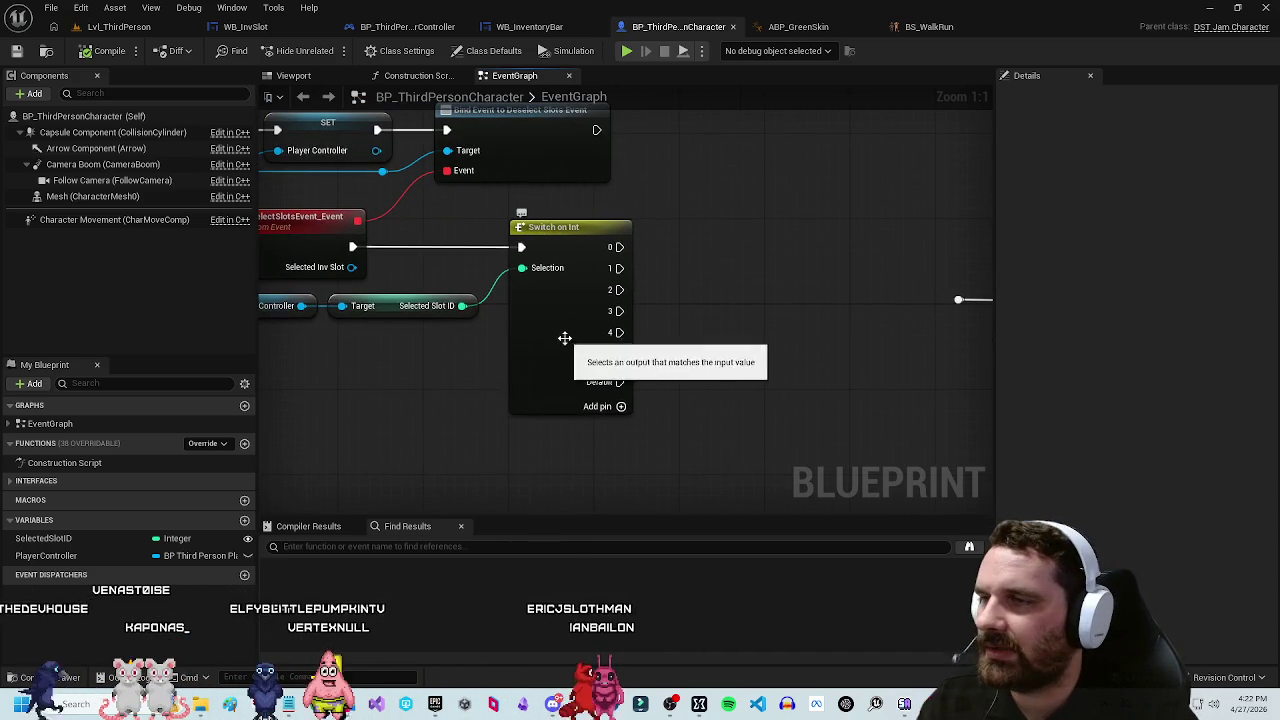
pyautogui.hotkey('ctrl', 'z')
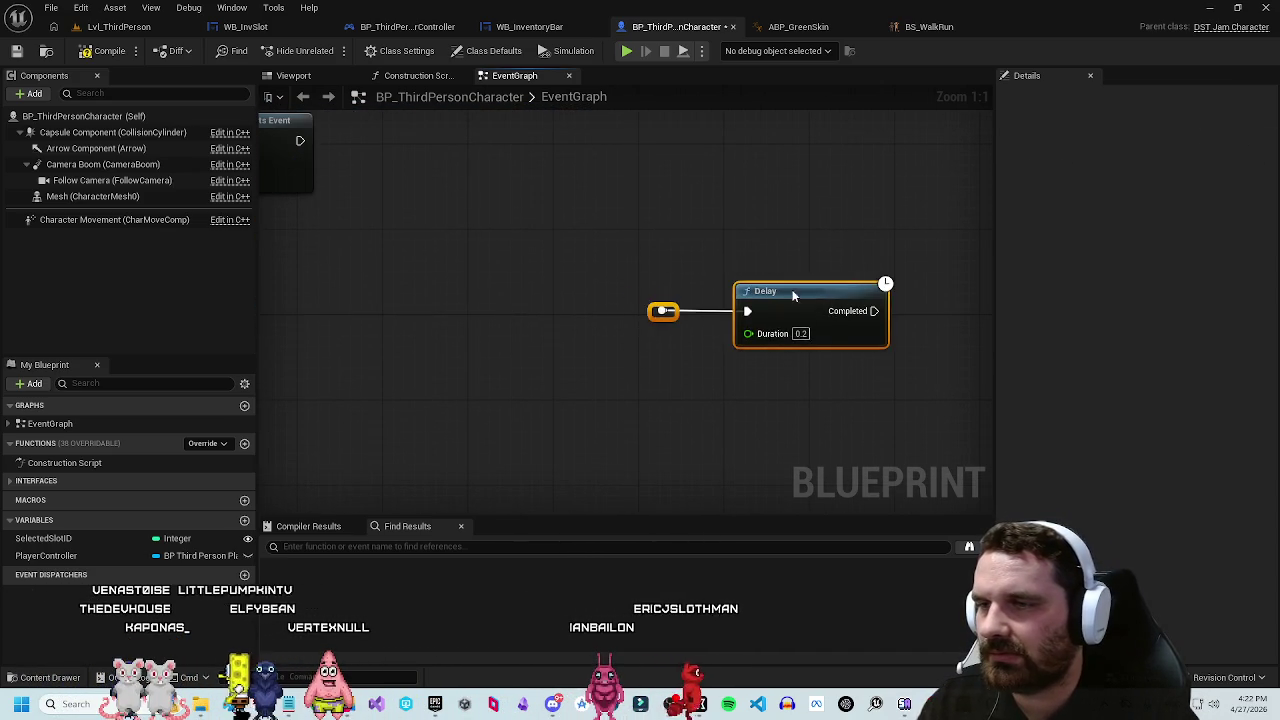
pyautogui.hotkey('ctrl', 'z')
# Step: Add a SET SelectedSlotID node fed by Selected Slot ID and run it from the deselect event
pyautogui.click(120, 538)
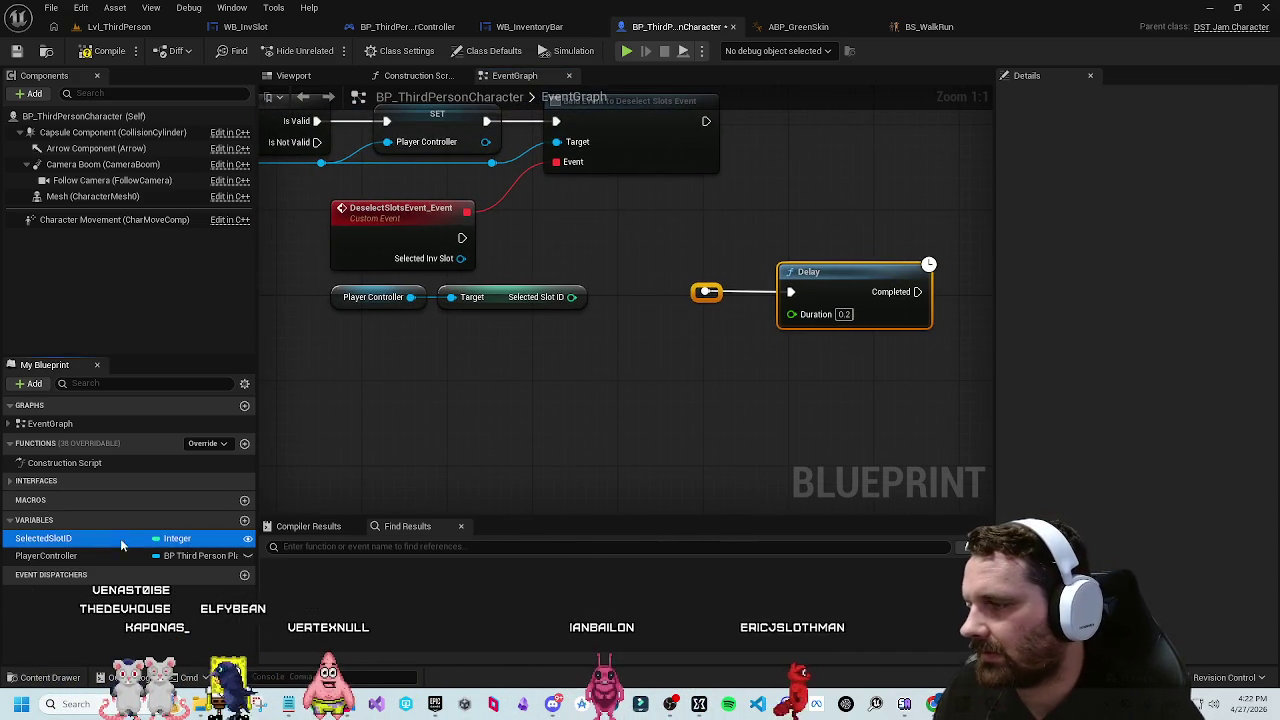
pyautogui.moveTo(120, 538); pyautogui.dragTo(598, 236)
pyautogui.click(660, 275)
pyautogui.moveTo(571, 297); pyautogui.dragTo(609, 238)
pyautogui.click(649, 296)
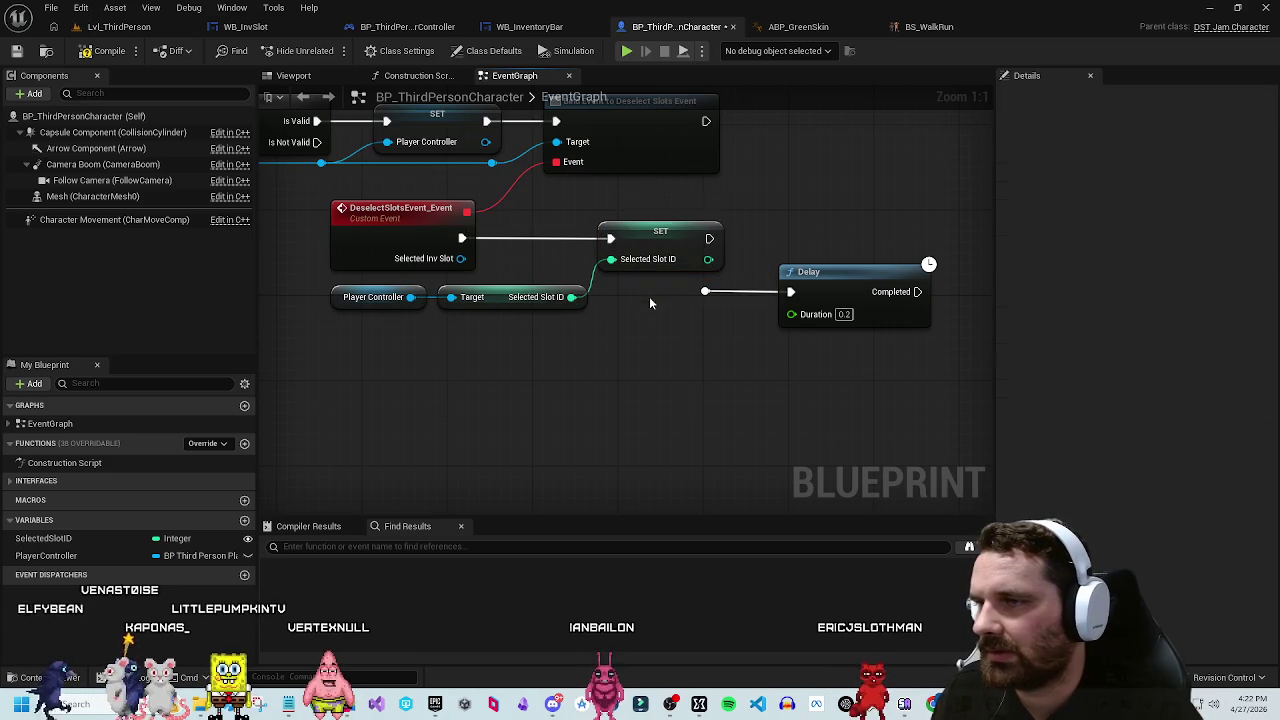
pyautogui.hotkey('ctrl', 'z')
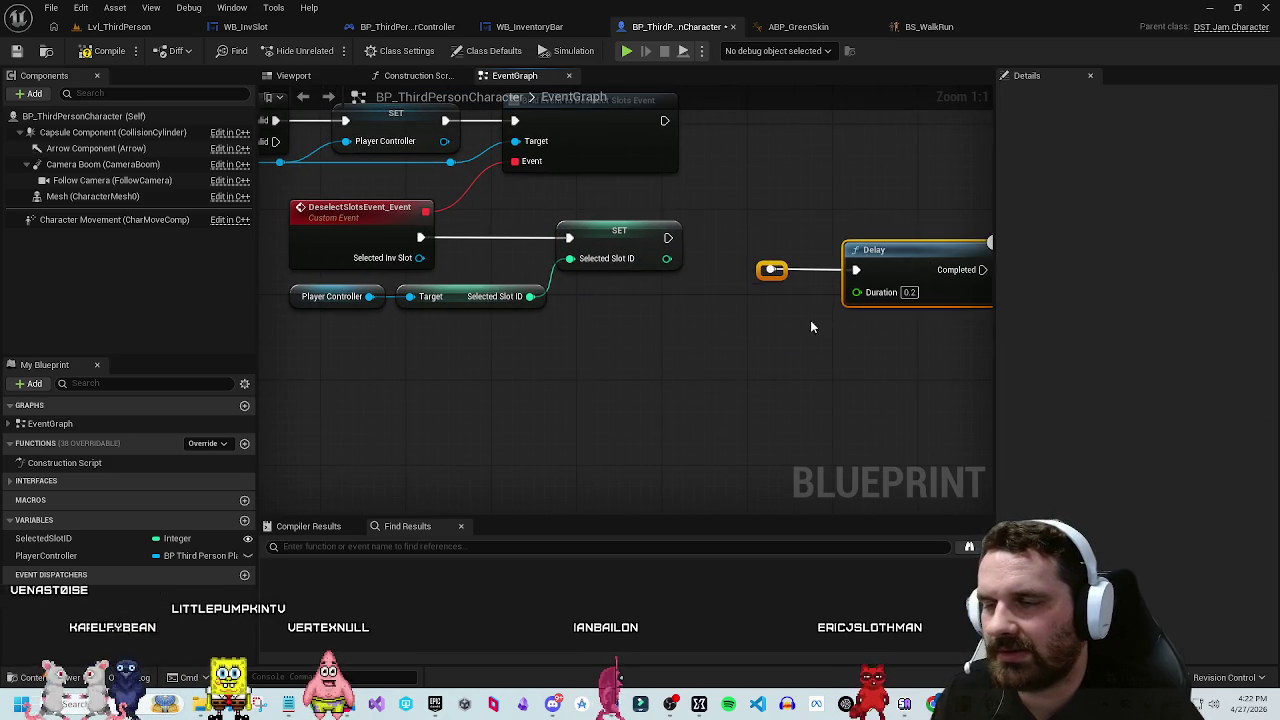
# Step: Chain a 1.0 second Delay right after the SET SelectedSlotID node
pyautogui.moveTo(892, 263); pyautogui.dragTo(787, 221)
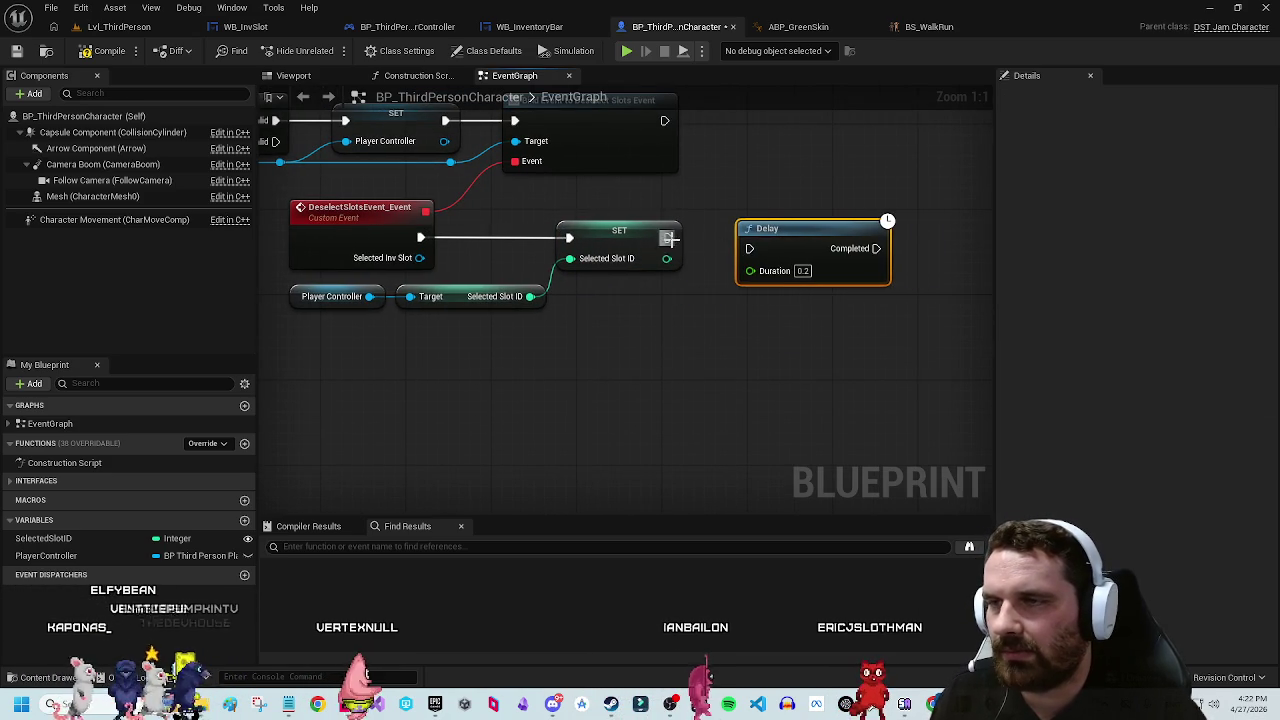
pyautogui.click(896, 274)
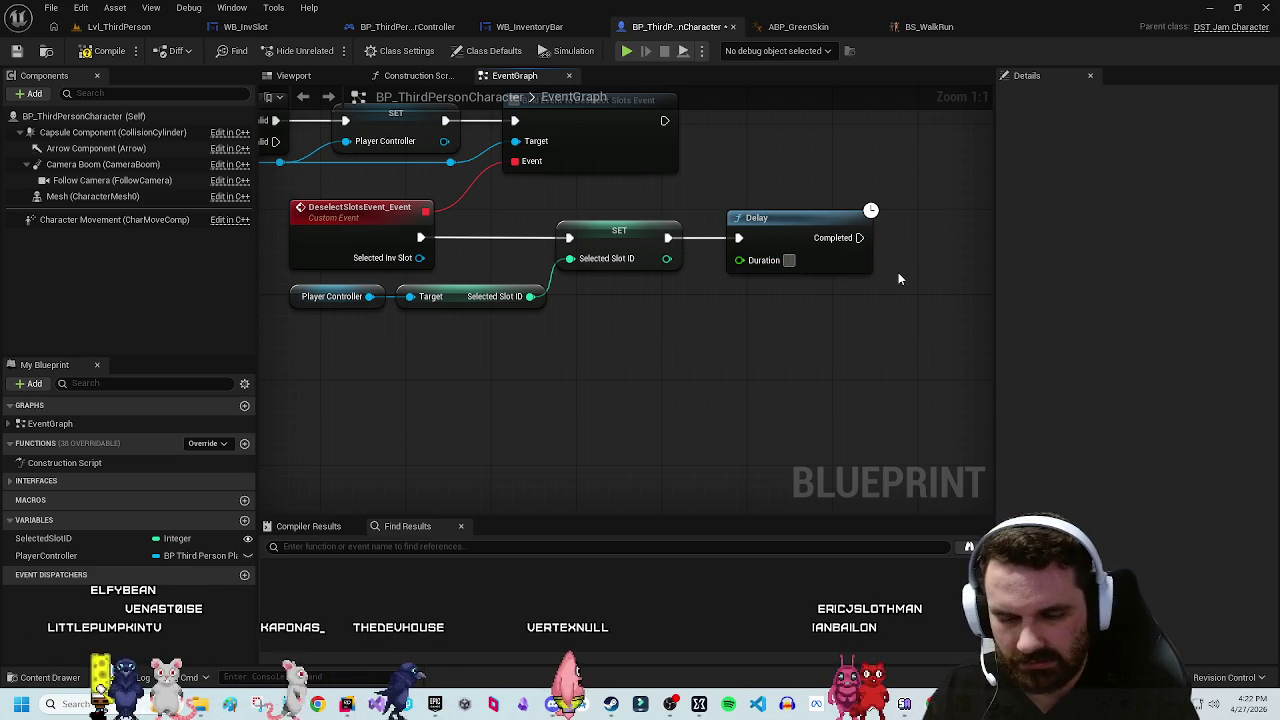
pyautogui.write('1.0')
pyautogui.press('Return')
pyautogui.moveTo(884, 294)
pyautogui.mouseDown()
pyautogui.moveTo(474, 406)
pyautogui.moveTo(509, 384)
pyautogui.mouseUp()
# Step: Duplicate the SET node to reset SelectedSlotID to -1 after the Delay completes
pyautogui.click(480, 276)
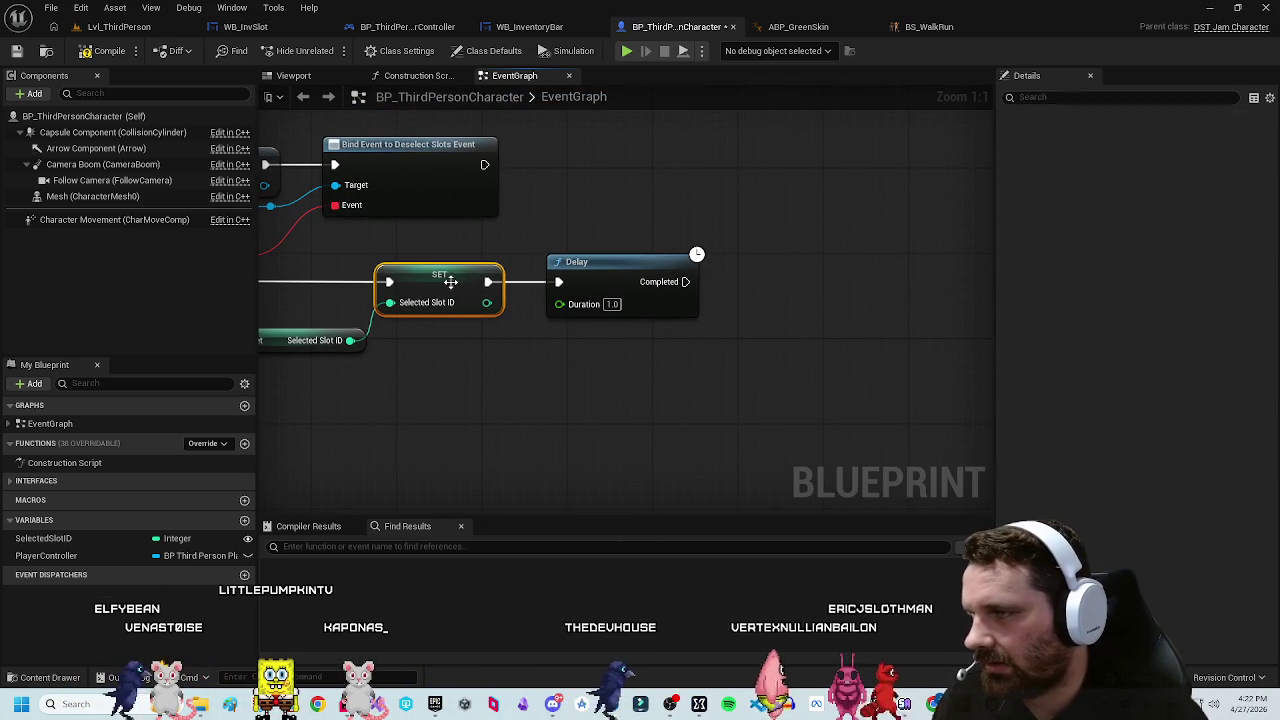
pyautogui.hotkey('ctrl', 'd')
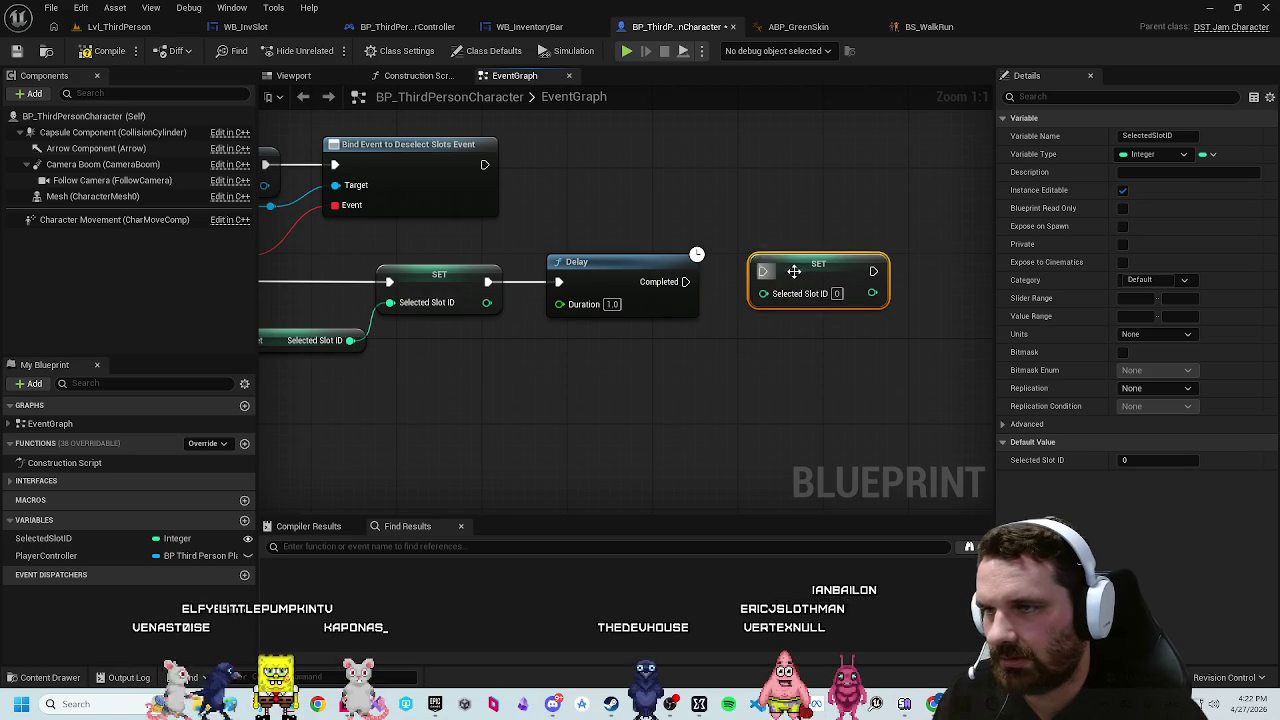
pyautogui.moveTo(686, 282); pyautogui.dragTo(762, 282)
pyautogui.click(782, 342)
pyautogui.write('-1')
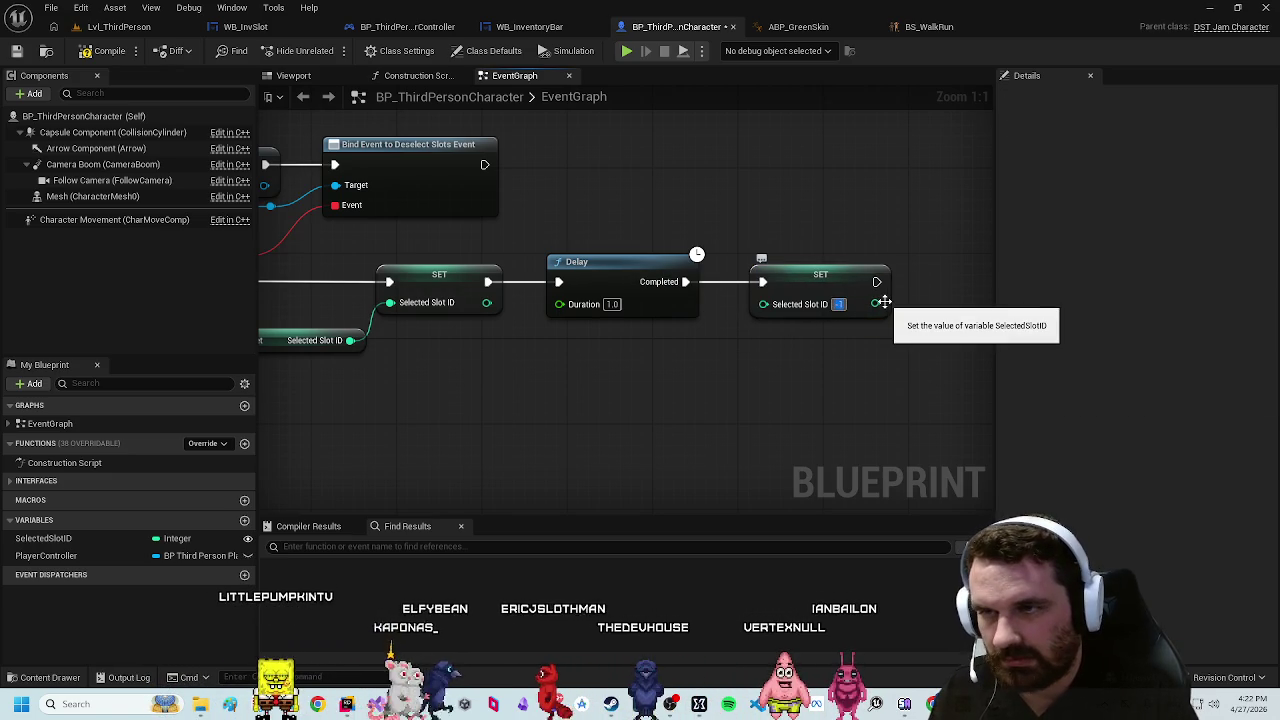
pyautogui.press('Return')
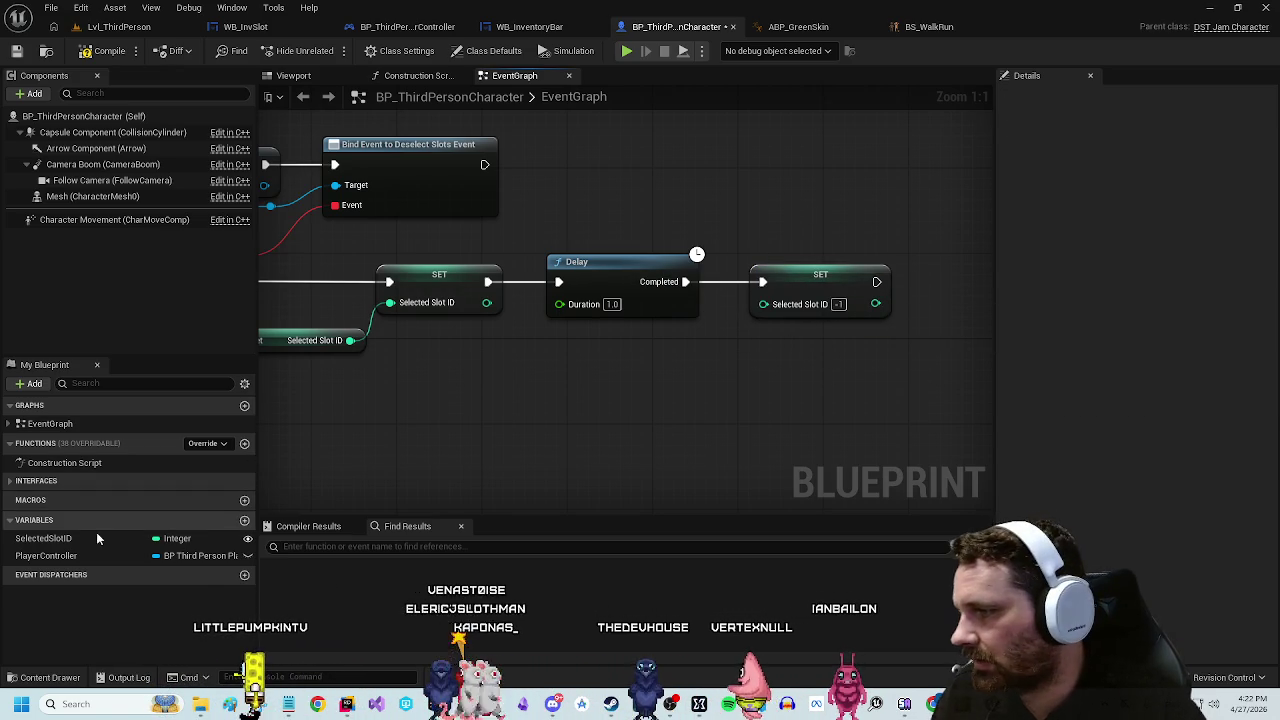
# Step: Set SelectedSlotID's default value to -1 and compile the character blueprint
pyautogui.click(97, 538)
pyautogui.click(1148, 461)
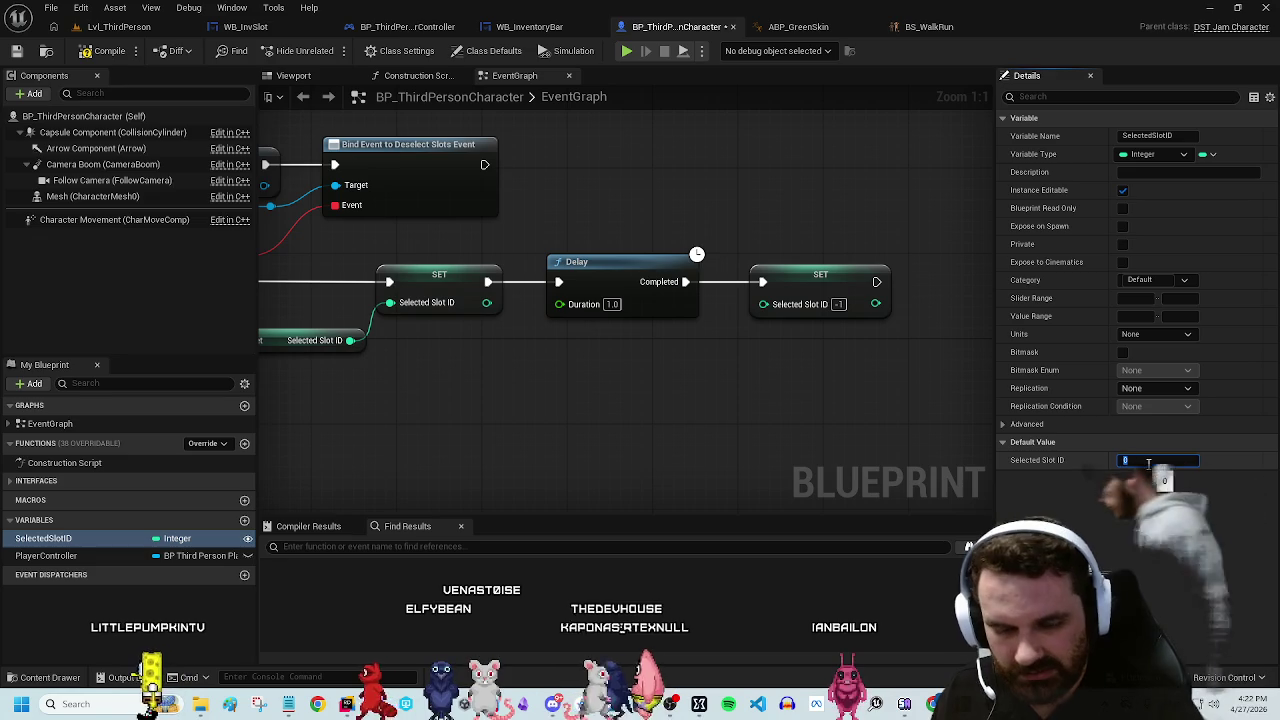
pyautogui.write('-1')
pyautogui.press('Return')
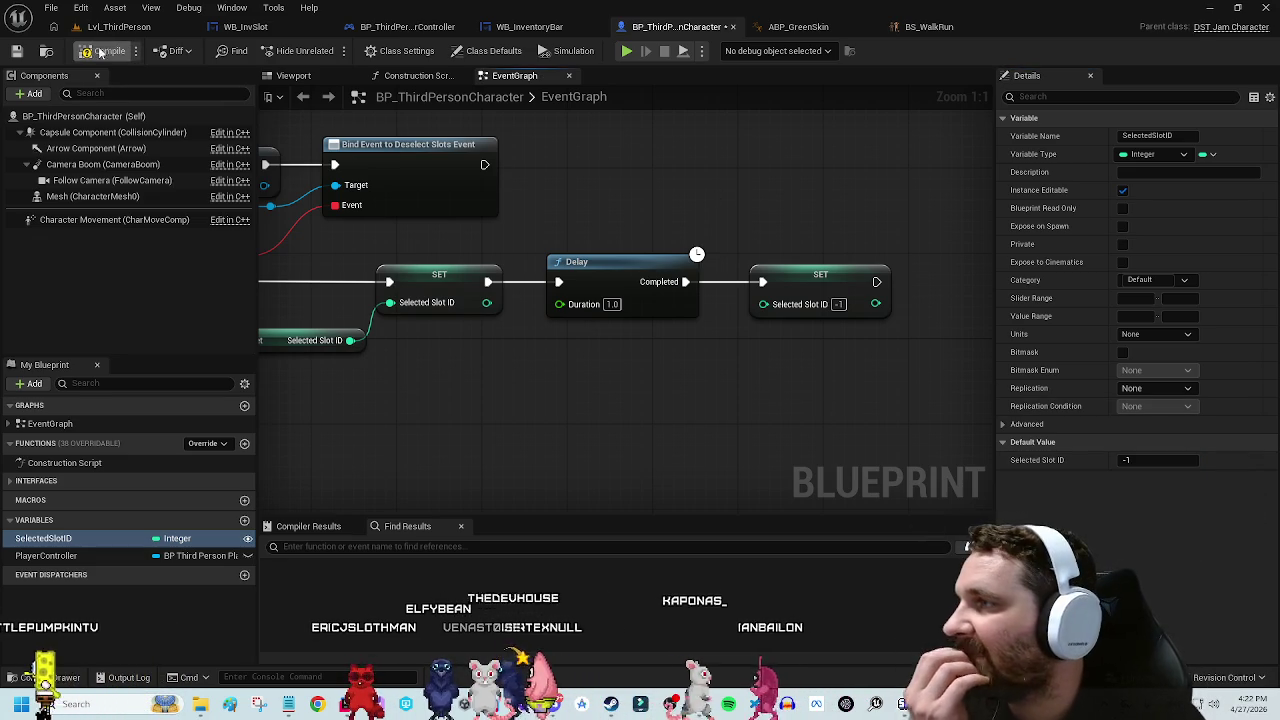
pyautogui.click(100, 52)
# Step: Play-test the Lvl_ThirdPerson level, then stop the session
pyautogui.click(152, 27)
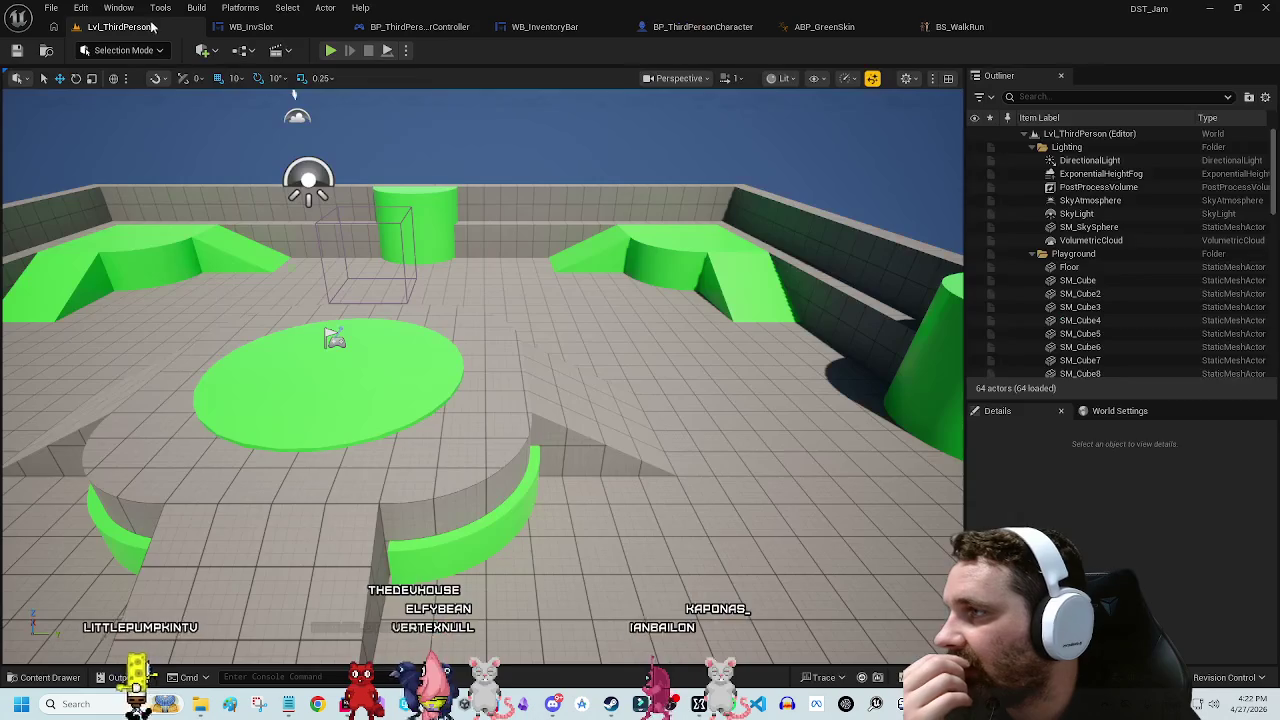
pyautogui.click(329, 51)
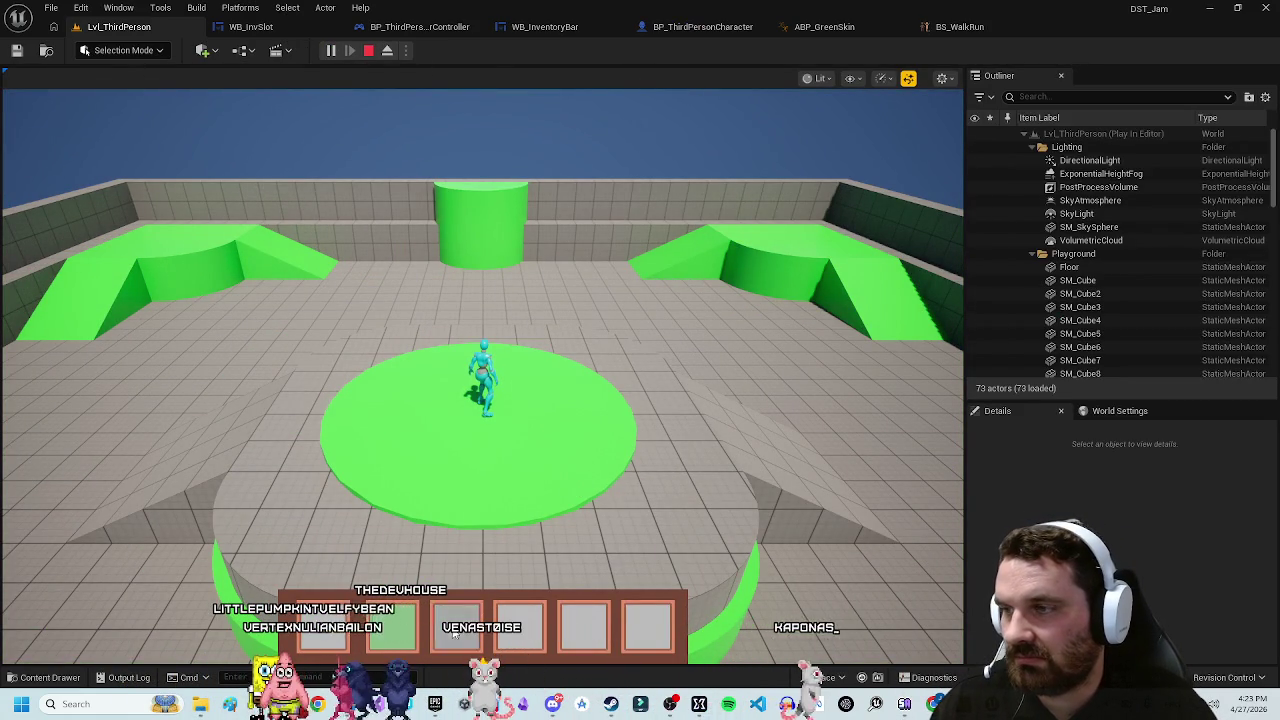
pyautogui.press('Escape')
pyautogui.click(646, 343)
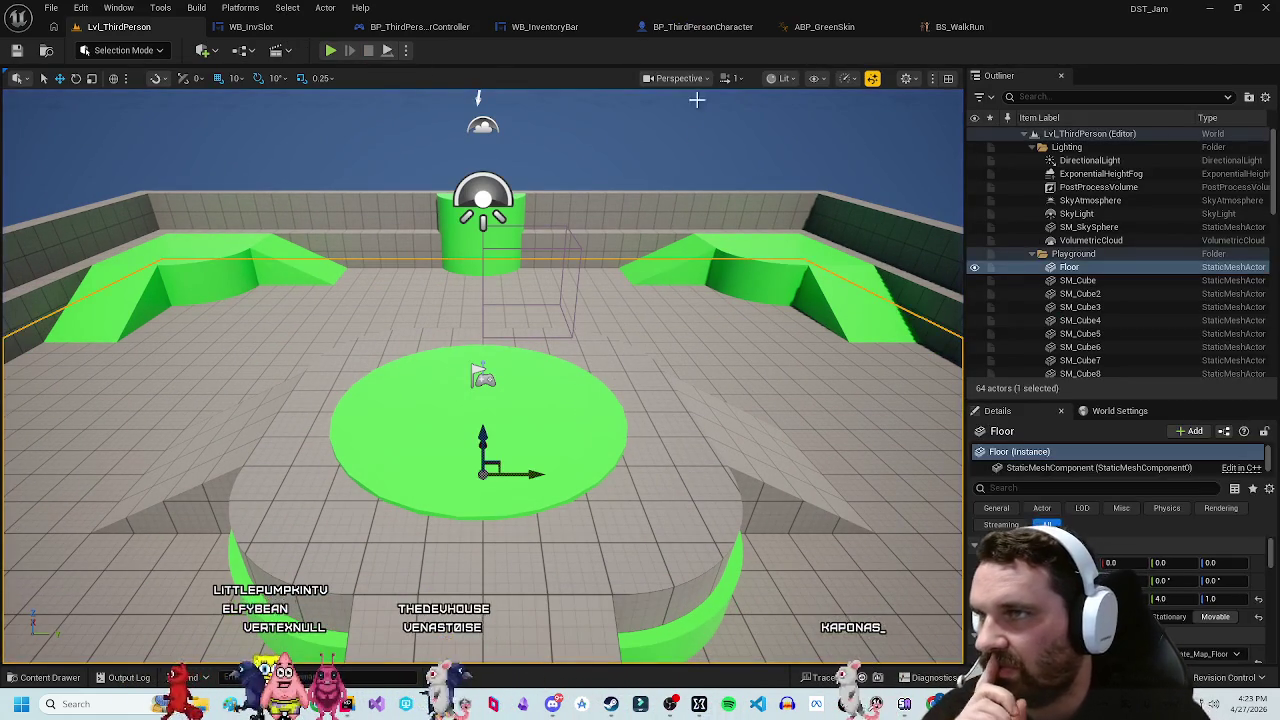
# Step: Add a Hello Print String node right after DeselectSlotsEvent in BP_ThirdPersonCharacter
pyautogui.click(706, 28)
pyautogui.scroll(3, 748, 263)
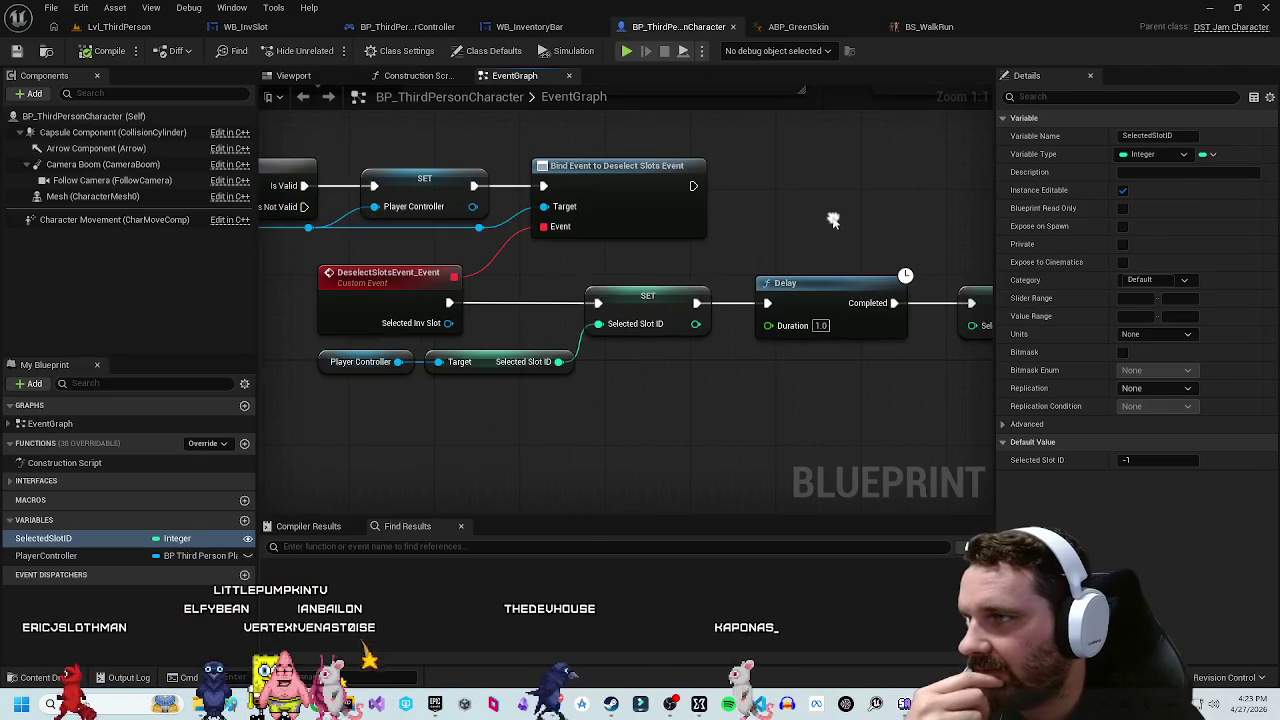
pyautogui.moveTo(748, 263); pyautogui.dragTo(649, 236)
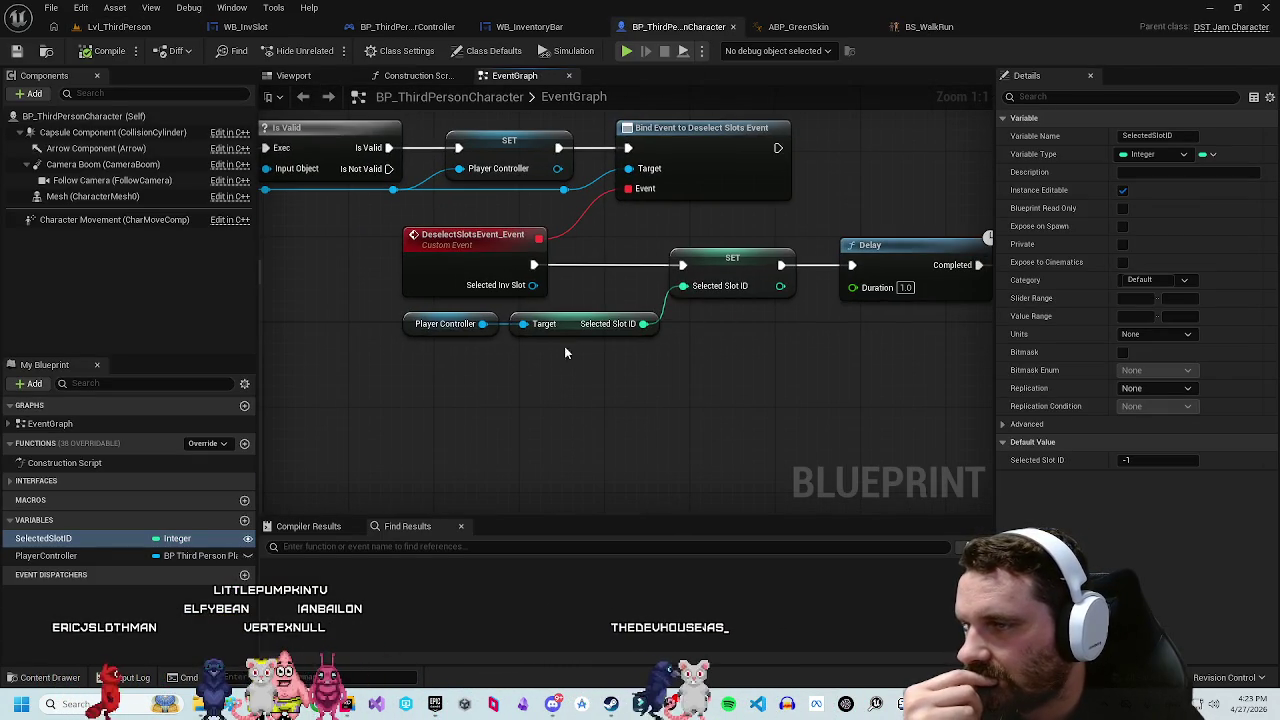
pyautogui.moveTo(481, 344); pyautogui.dragTo(571, 332)
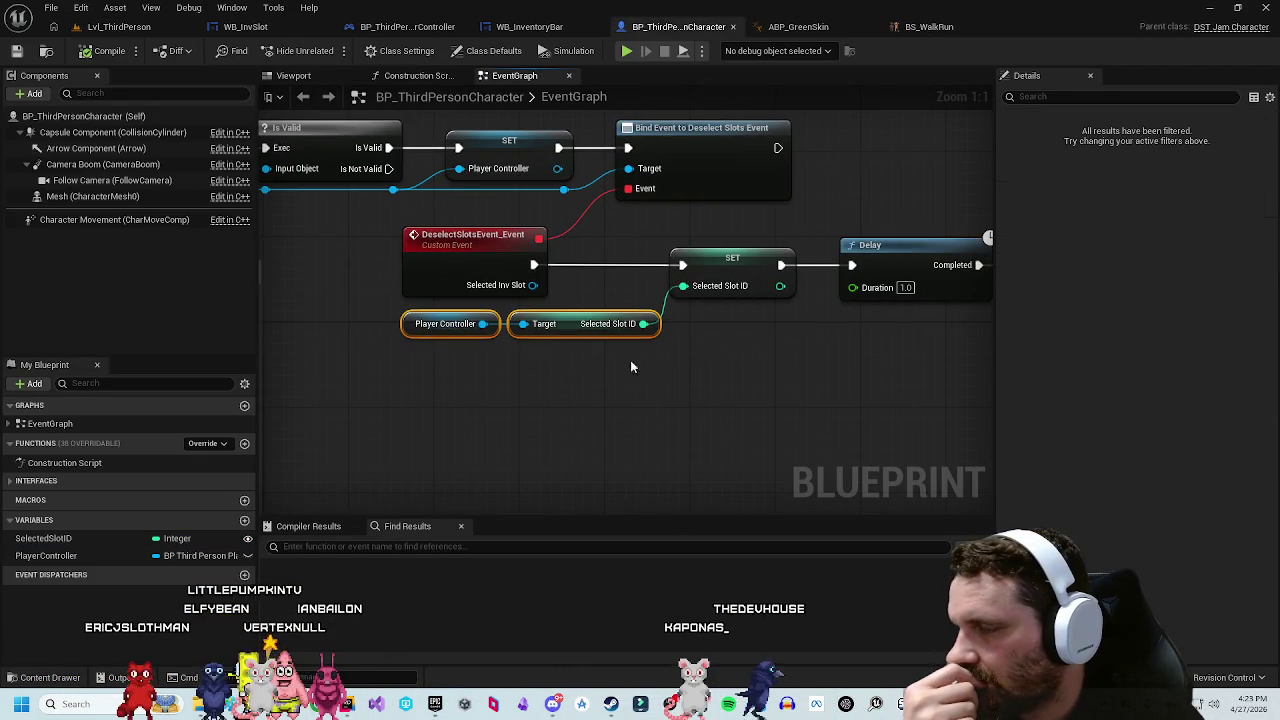
pyautogui.hotkey('ctrl', 'z')
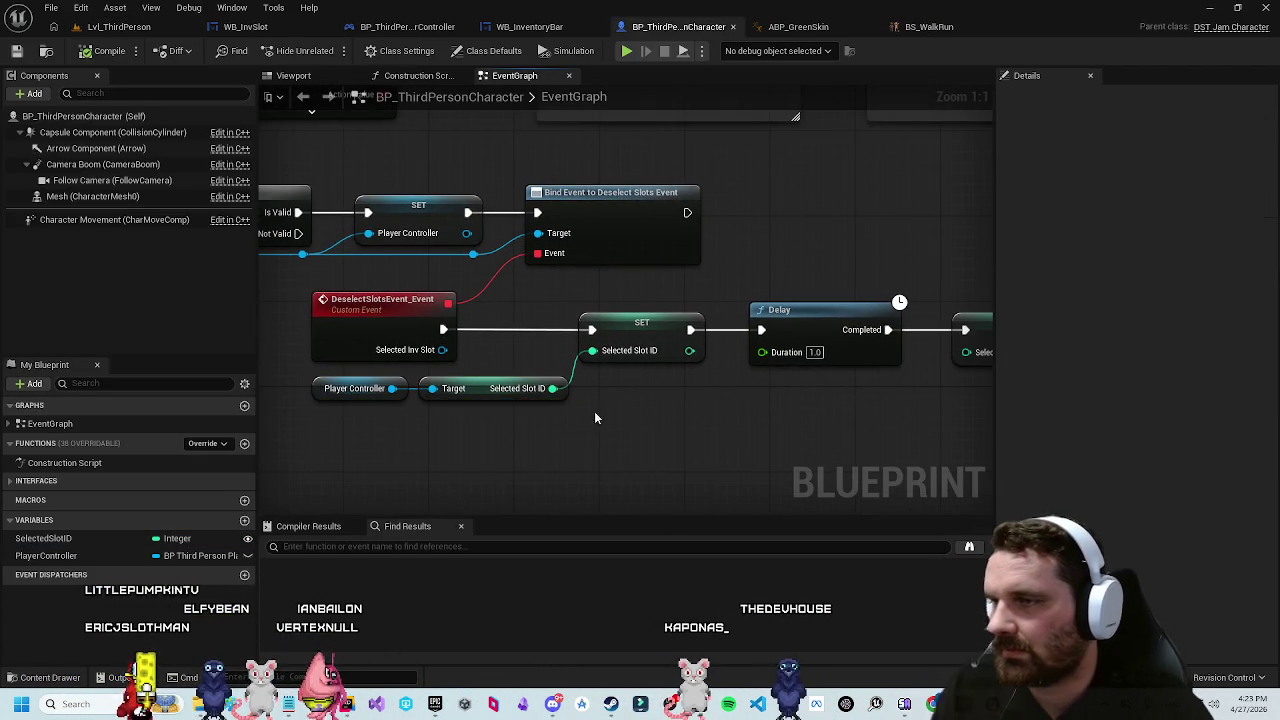
pyautogui.moveTo(446, 260)
pyautogui.mouseDown()
pyautogui.moveTo(458, 478)
pyautogui.moveTo(441, 475)
pyautogui.mouseUp()
pyautogui.write('print')
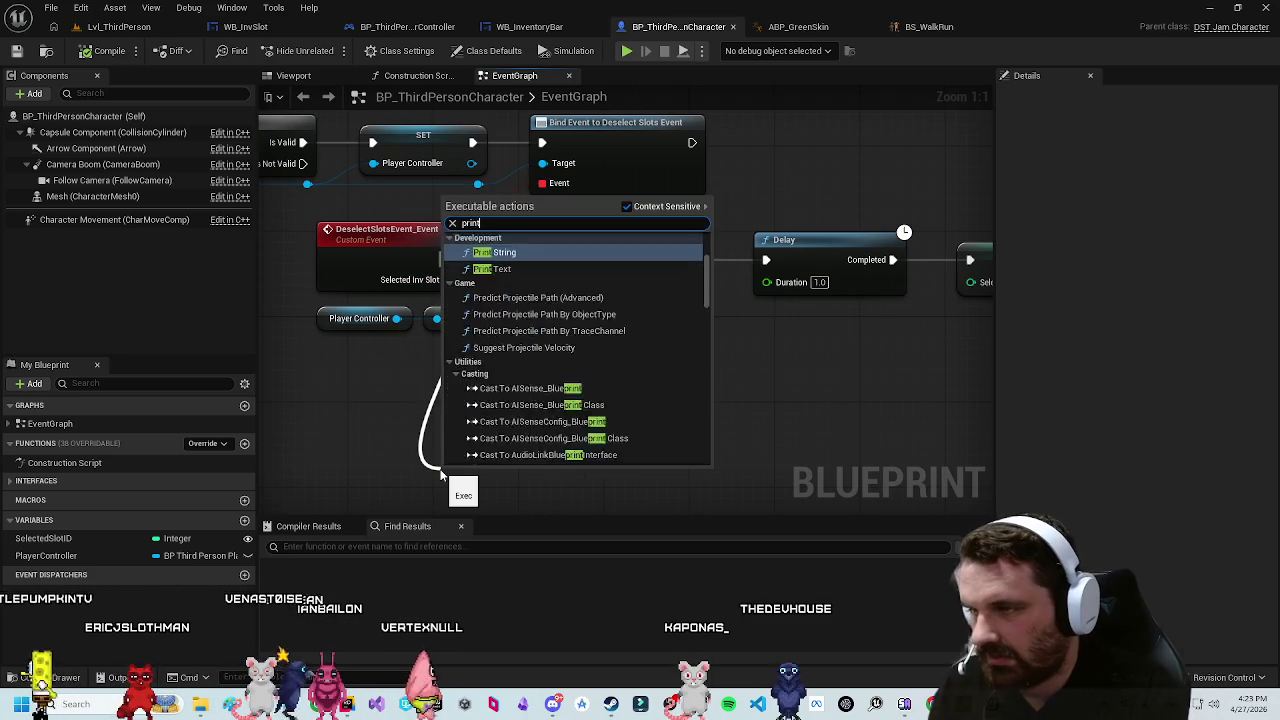
pyautogui.press('Return')
pyautogui.moveTo(523, 386); pyautogui.dragTo(537, 326)
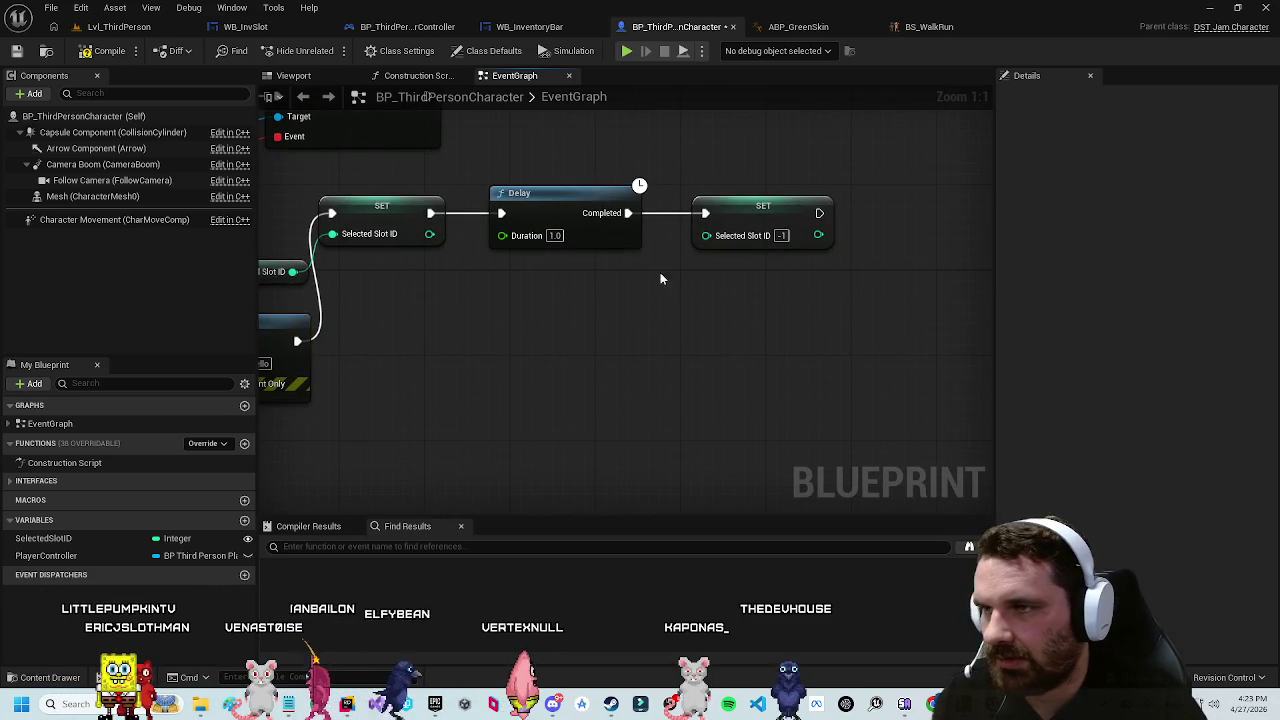
# Step: Insert a BYE Print String between the Delay and the -1 SET node
pyautogui.moveTo(628, 212); pyautogui.dragTo(662, 380)
pyautogui.write('print')
pyautogui.press('Return')
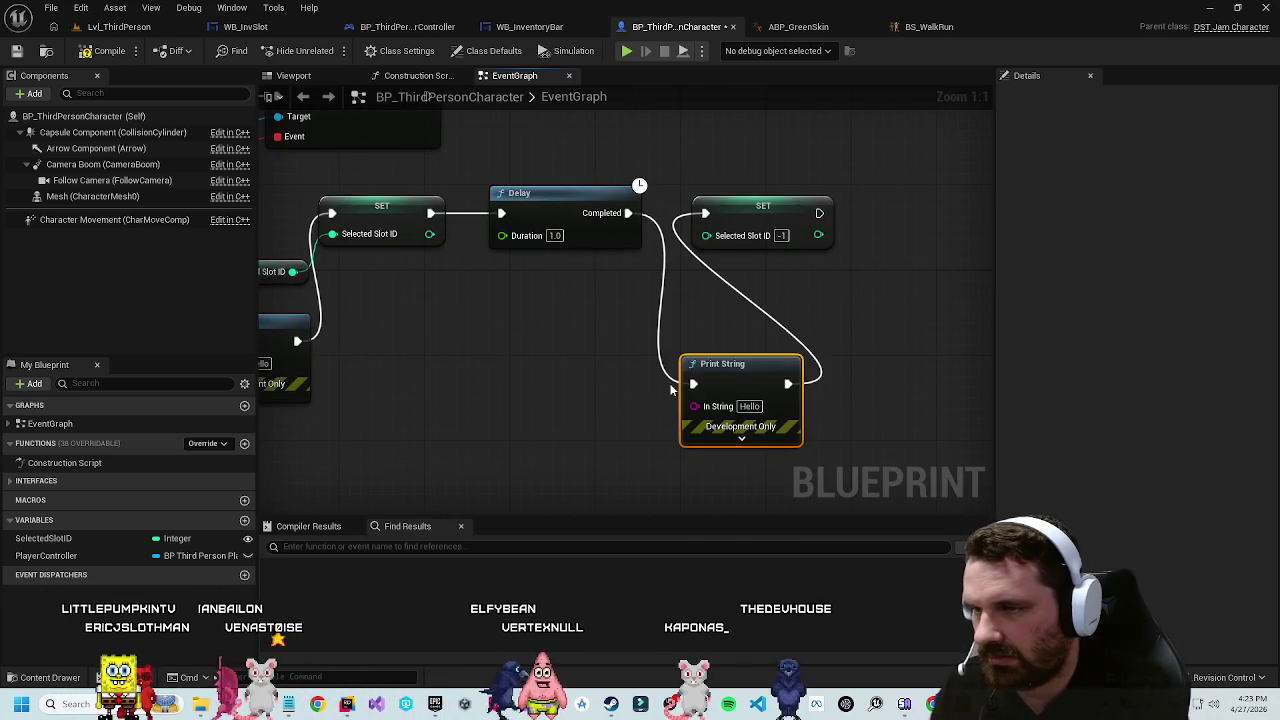
pyautogui.click(751, 407)
pyautogui.write('BYE')
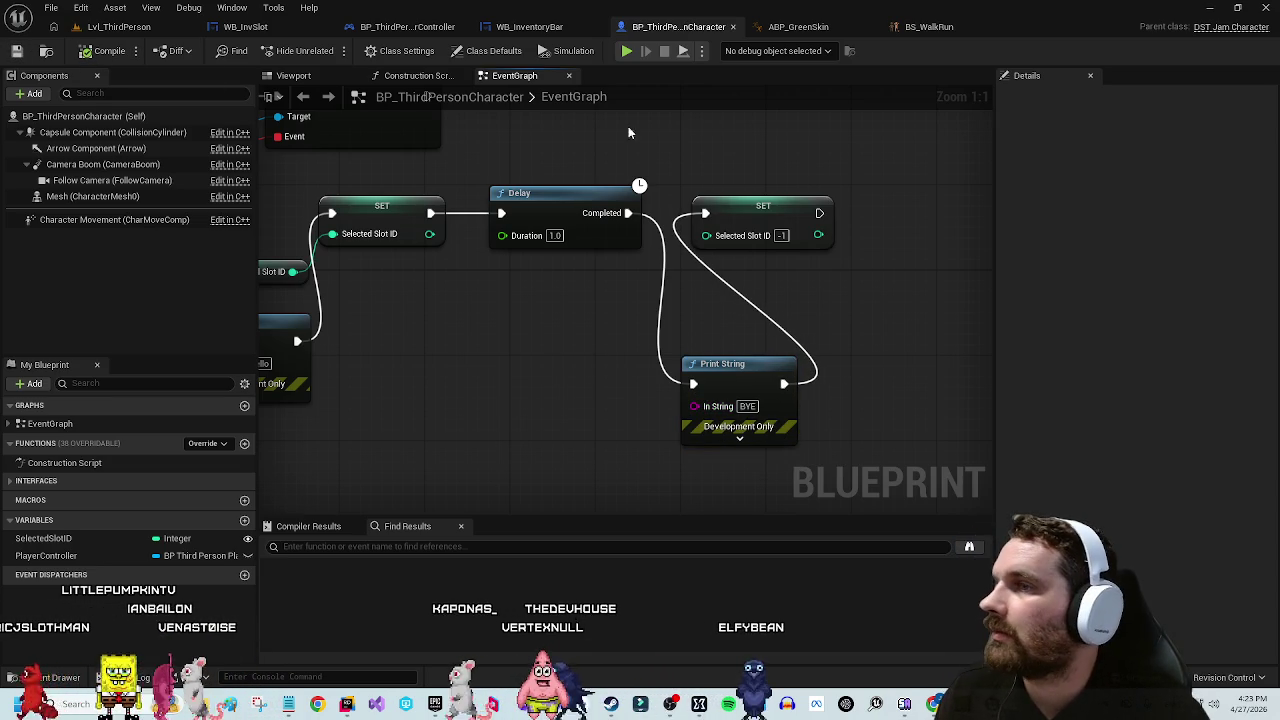
# Step: Play-test to check the debug prints, then stop and return to ABP_GreenSkin
pyautogui.click(628, 51)
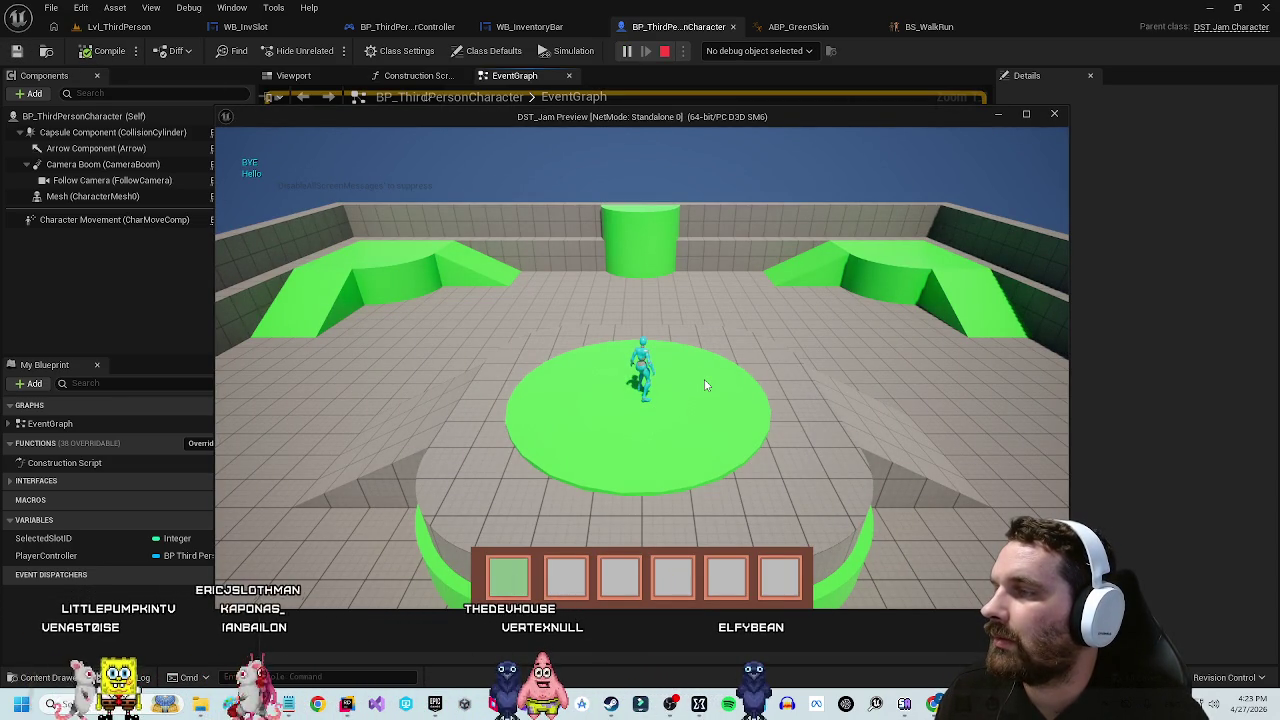
pyautogui.click(1136, 157)
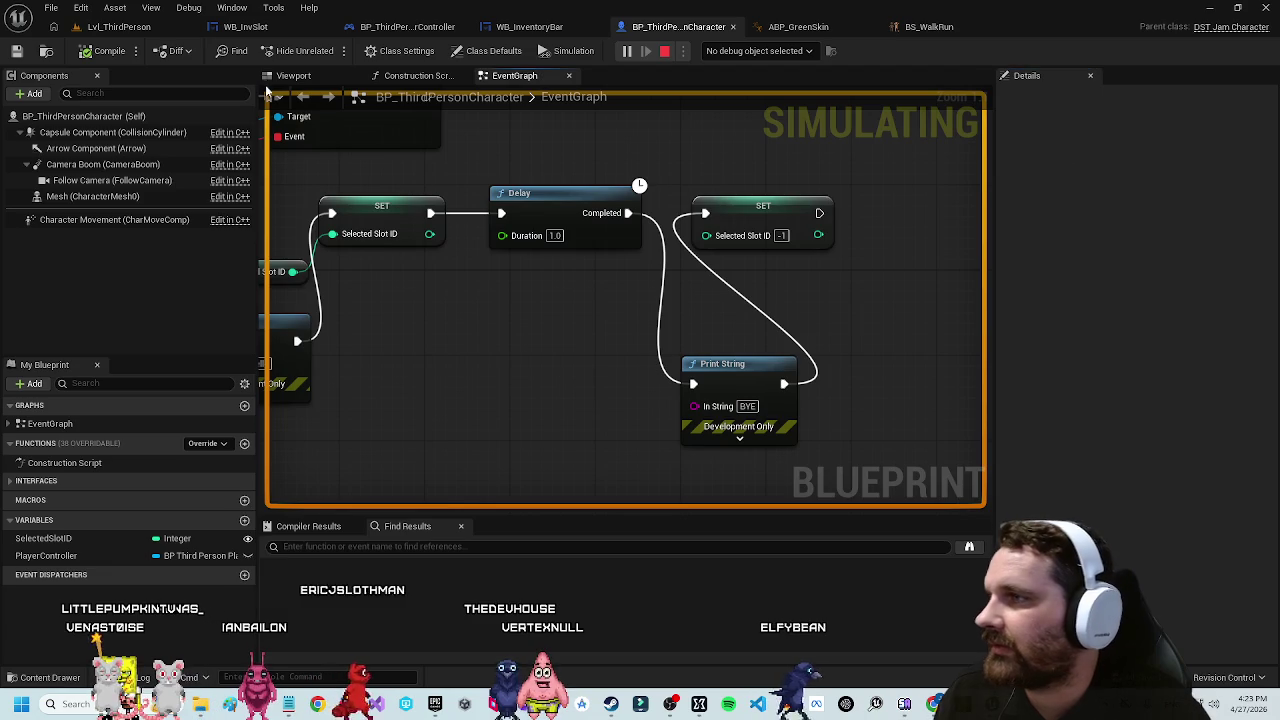
pyautogui.click(664, 51)
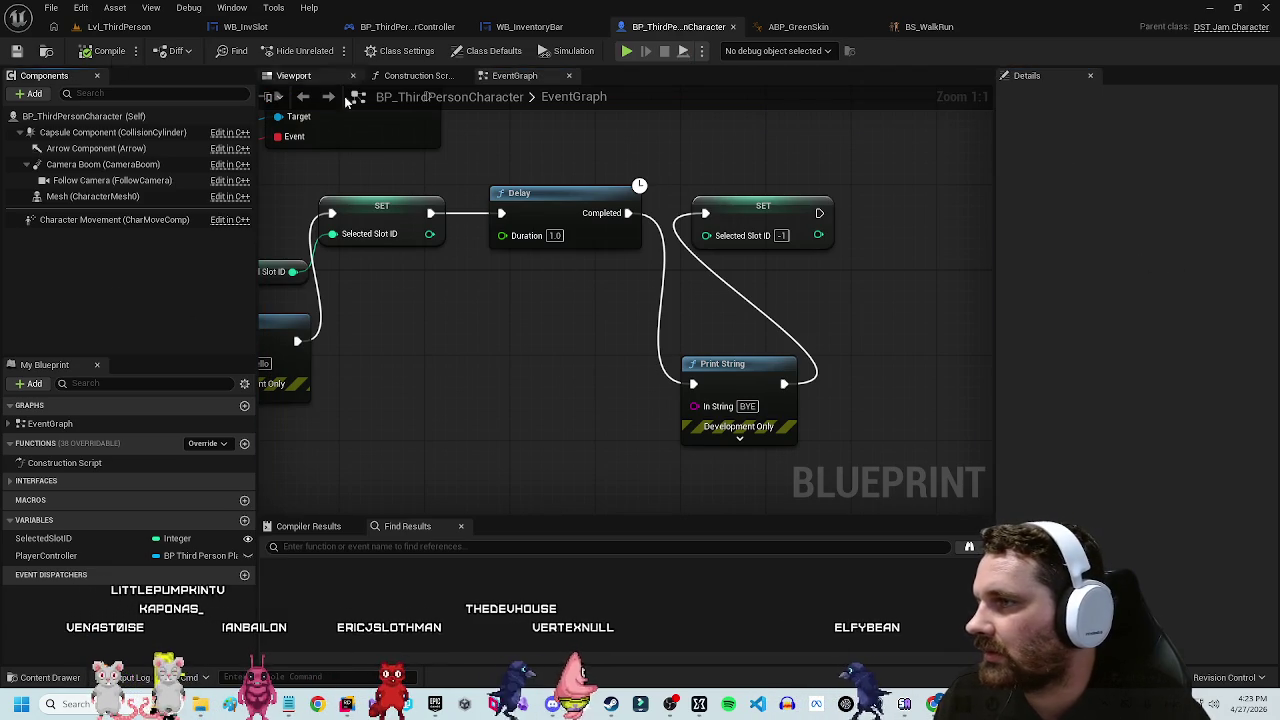
pyautogui.click(800, 27)
# Step: Add Locomotion, Land, Jump and Fall Loop to the To Action state alias
pyautogui.moveTo(532, 370); pyautogui.dragTo(371, 357)
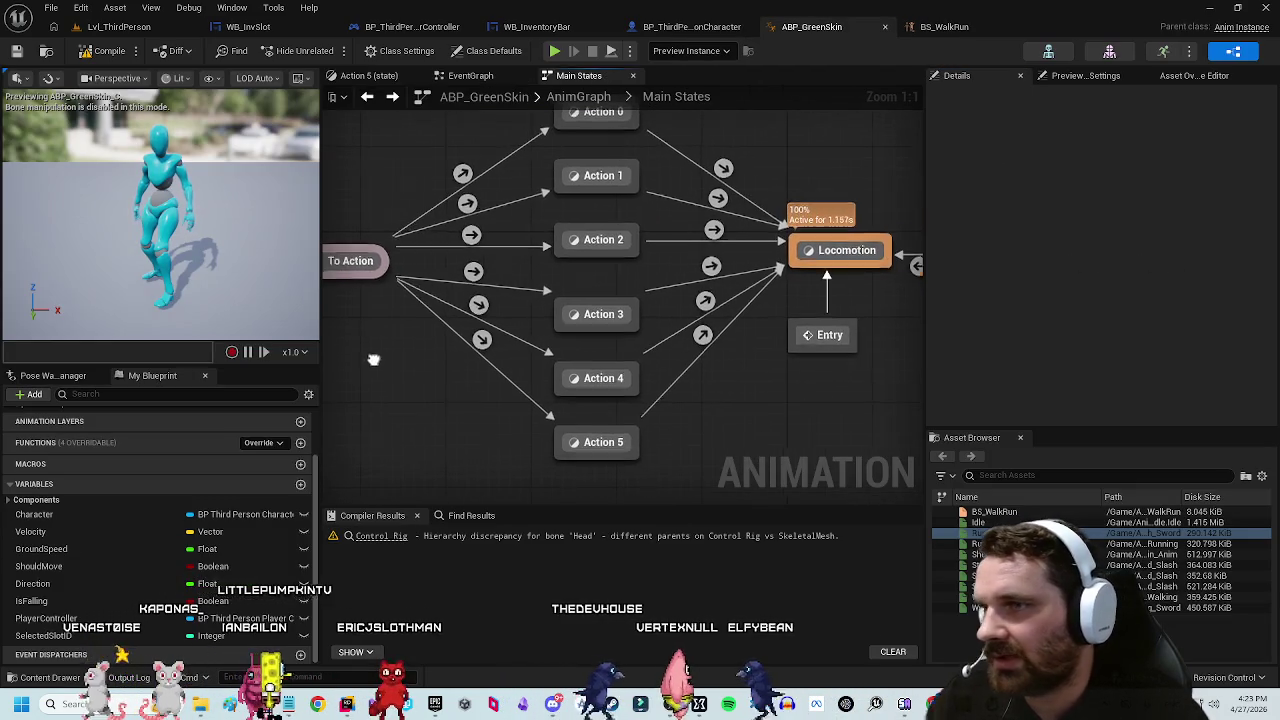
pyautogui.moveTo(731, 344)
pyautogui.mouseDown()
pyautogui.moveTo(737, 394)
pyautogui.moveTo(670, 360)
pyautogui.mouseUp()
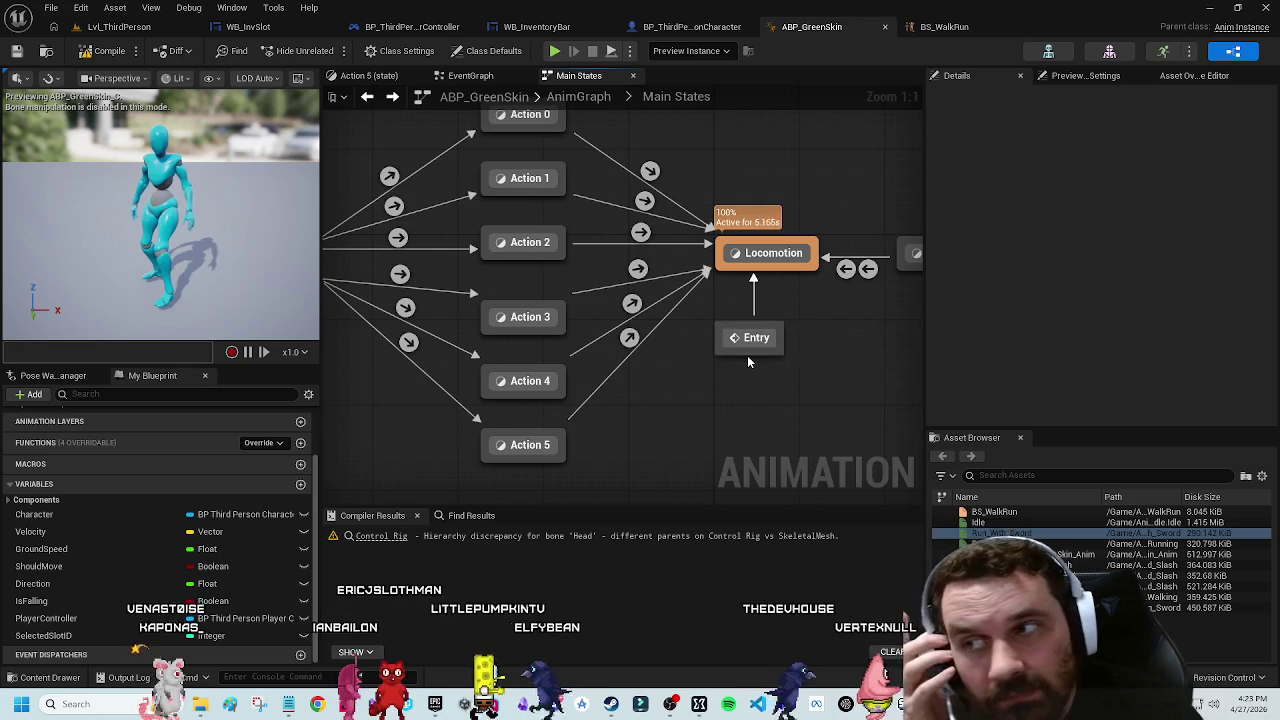
pyautogui.moveTo(747, 355); pyautogui.dragTo(738, 382)
pyautogui.moveTo(505, 452)
pyautogui.mouseDown()
pyautogui.moveTo(634, 432)
pyautogui.moveTo(756, 440)
pyautogui.mouseUp()
pyautogui.click(378, 277)
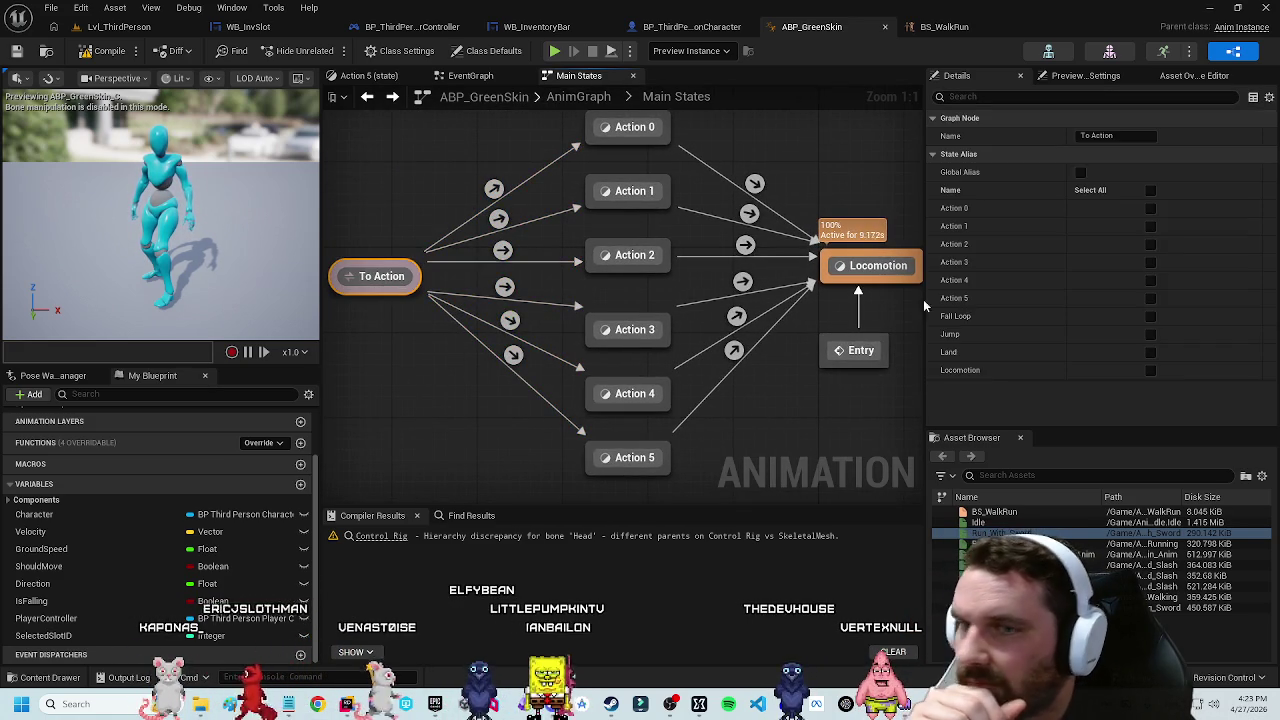
pyautogui.click(1150, 370)
pyautogui.click(1150, 352)
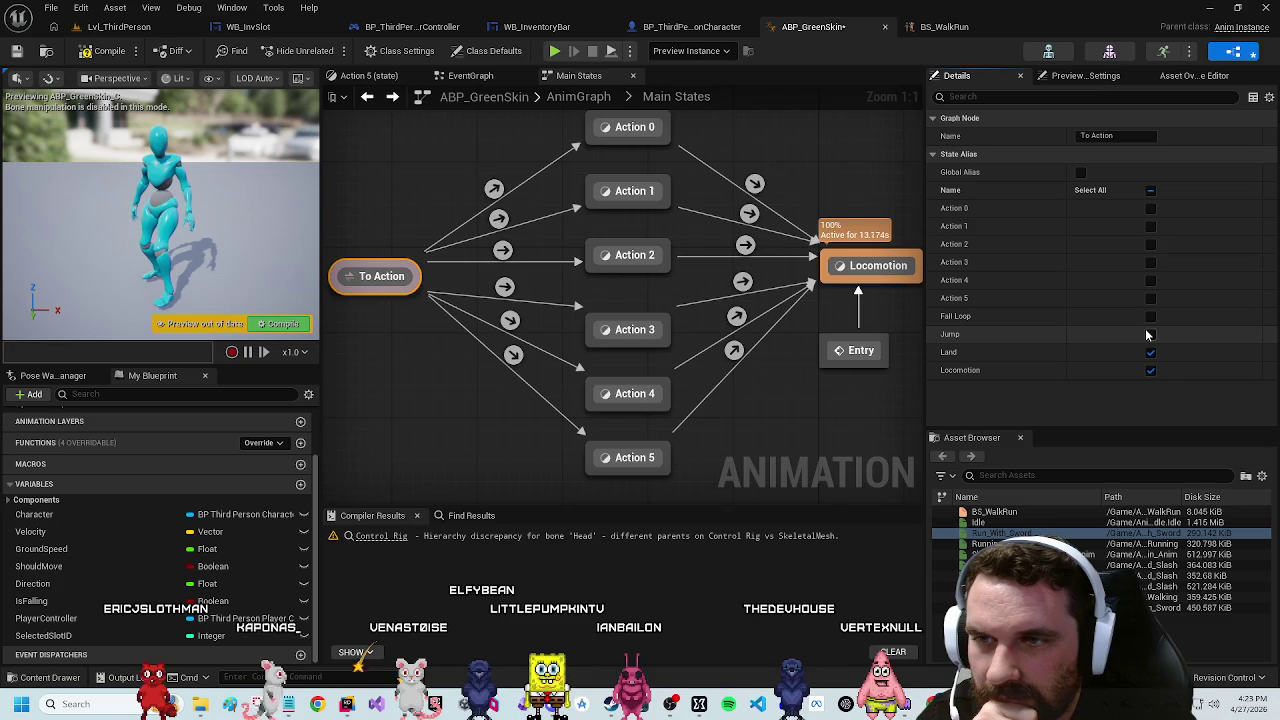
pyautogui.click(1150, 334)
pyautogui.click(1150, 316)
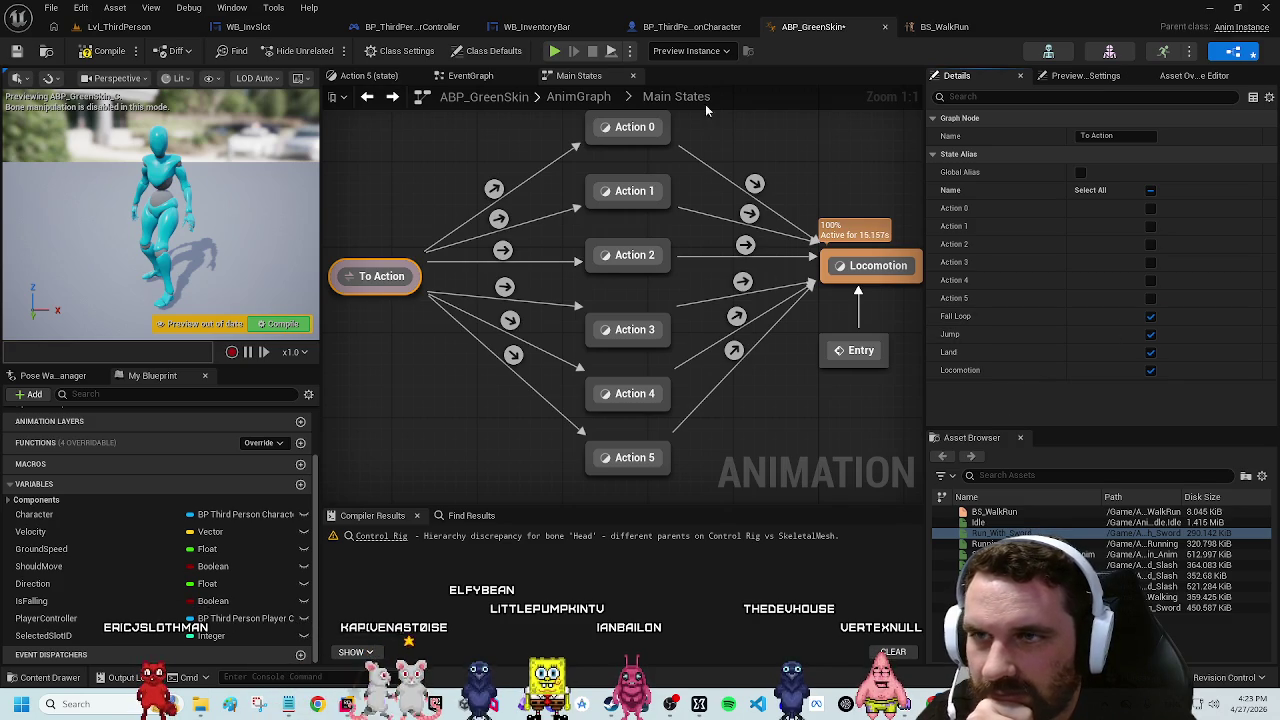
# Step: Compile the animation blueprint and start playing the Lvl_ThirdPerson level
pyautogui.click(110, 51)
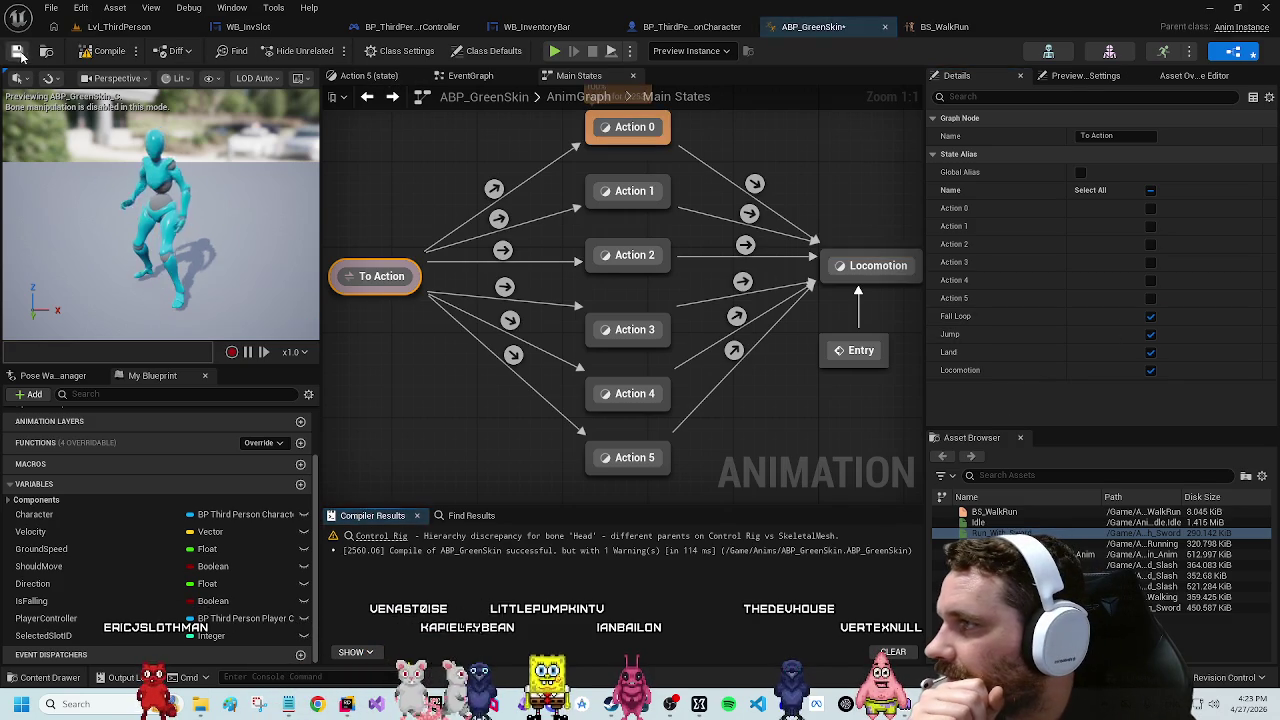
pyautogui.click(118, 27)
pyautogui.click(330, 51)
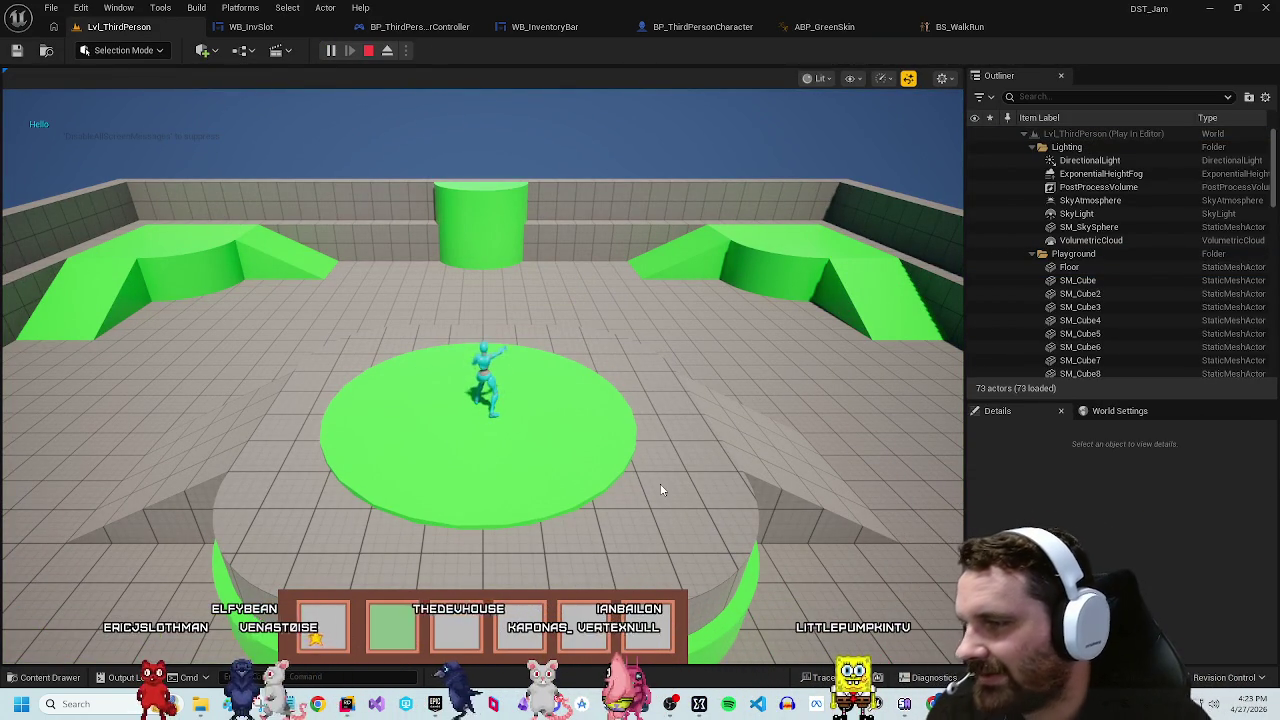
# Step: In play, select hotbar slot 6 then slot 1, stop, and return to BP_ThirdPersonCharacter
pyautogui.scroll(-1, 521, 577)
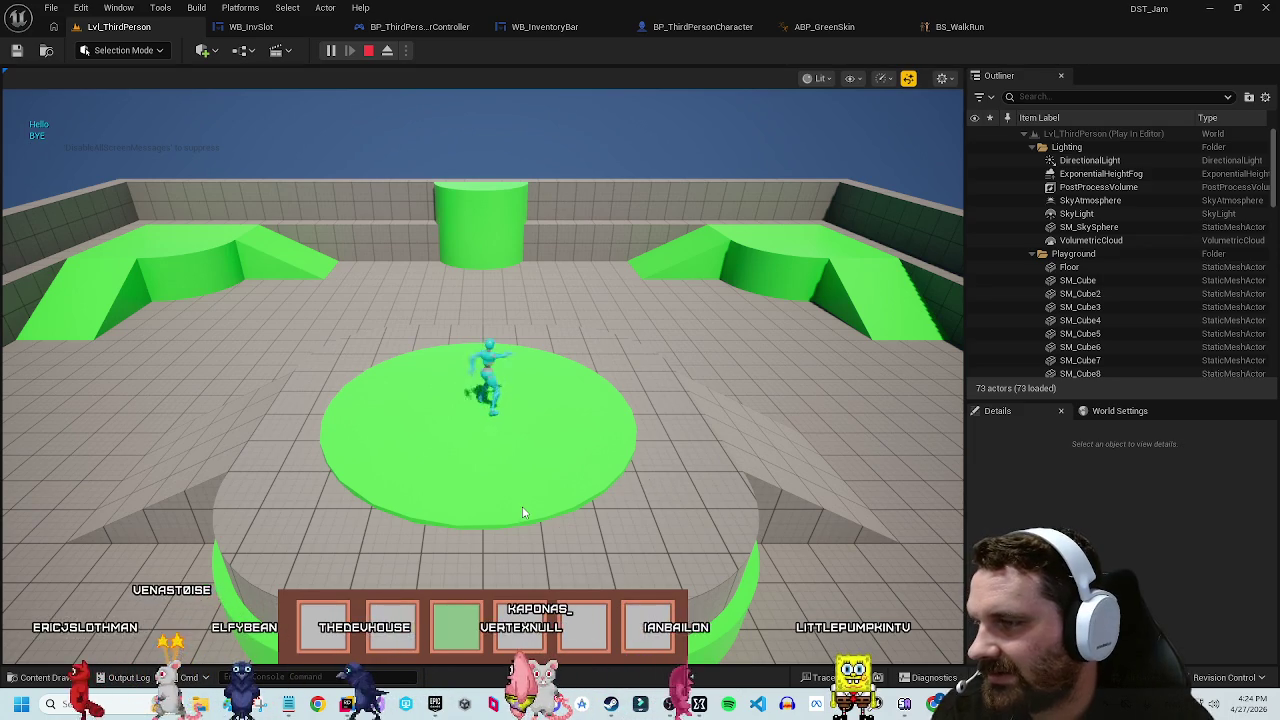
pyautogui.scroll(-1, 620, 470)
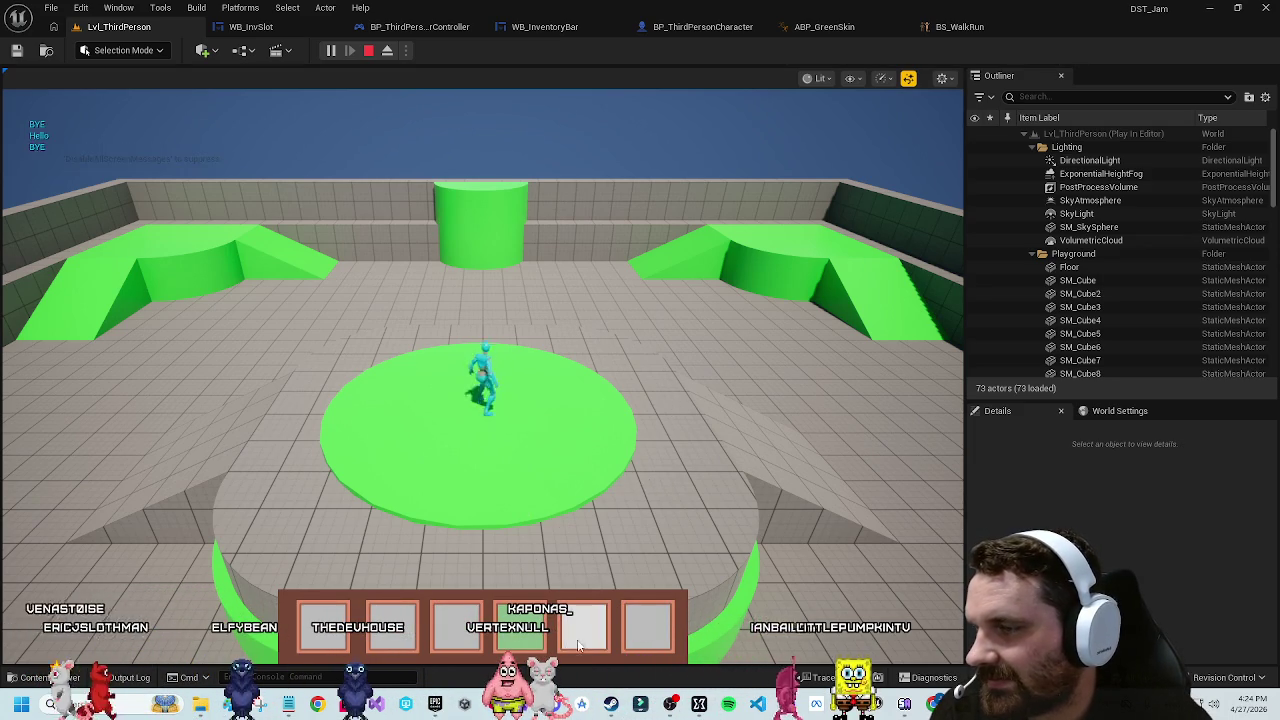
pyautogui.click(655, 625)
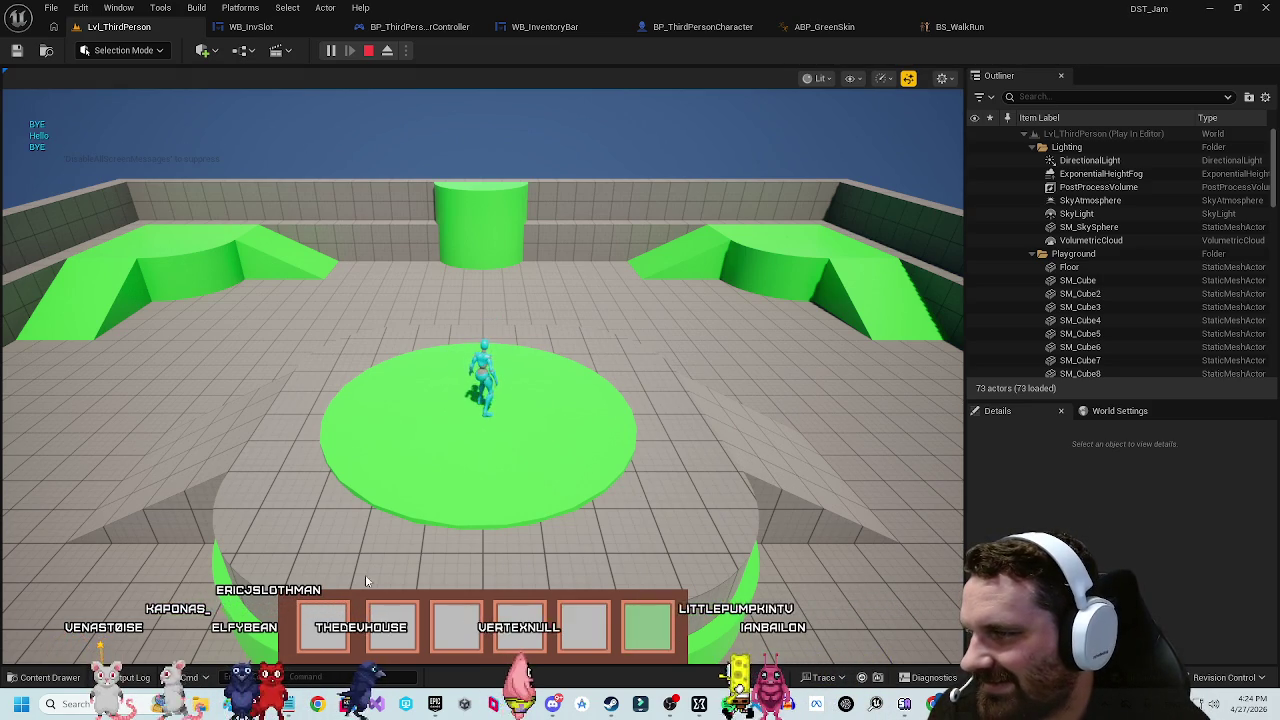
pyautogui.click(338, 602)
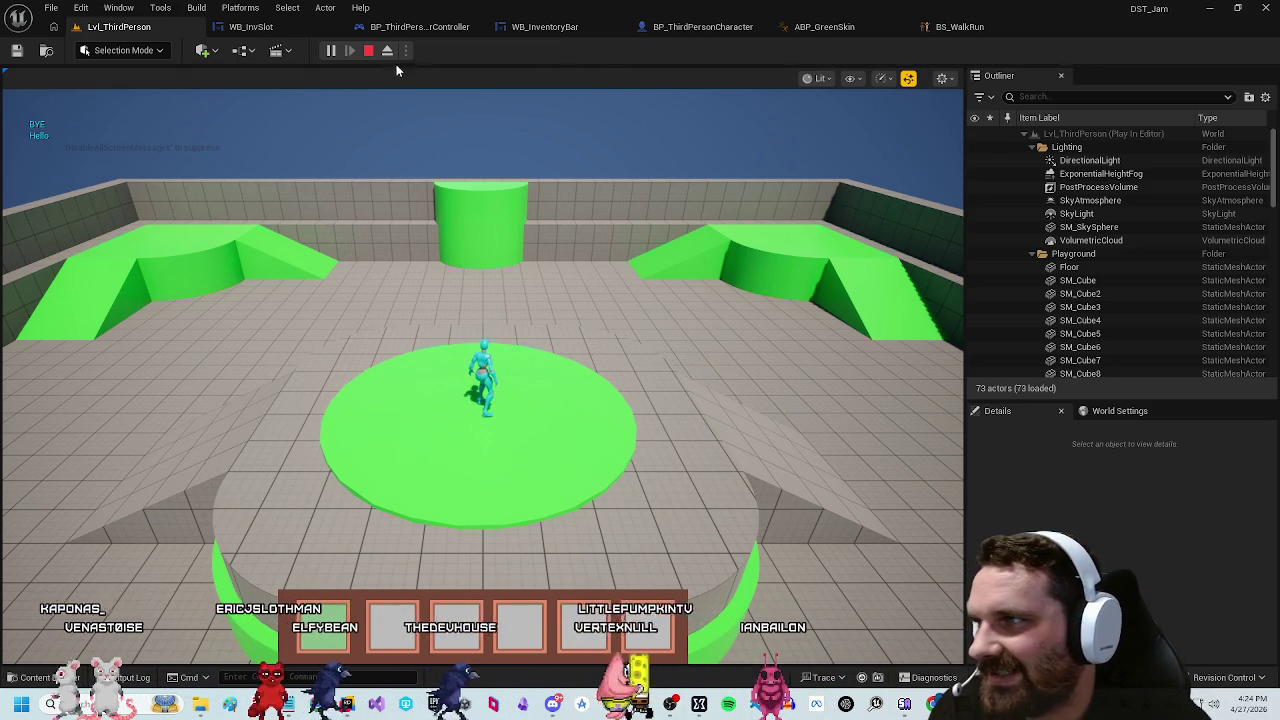
pyautogui.click(368, 50)
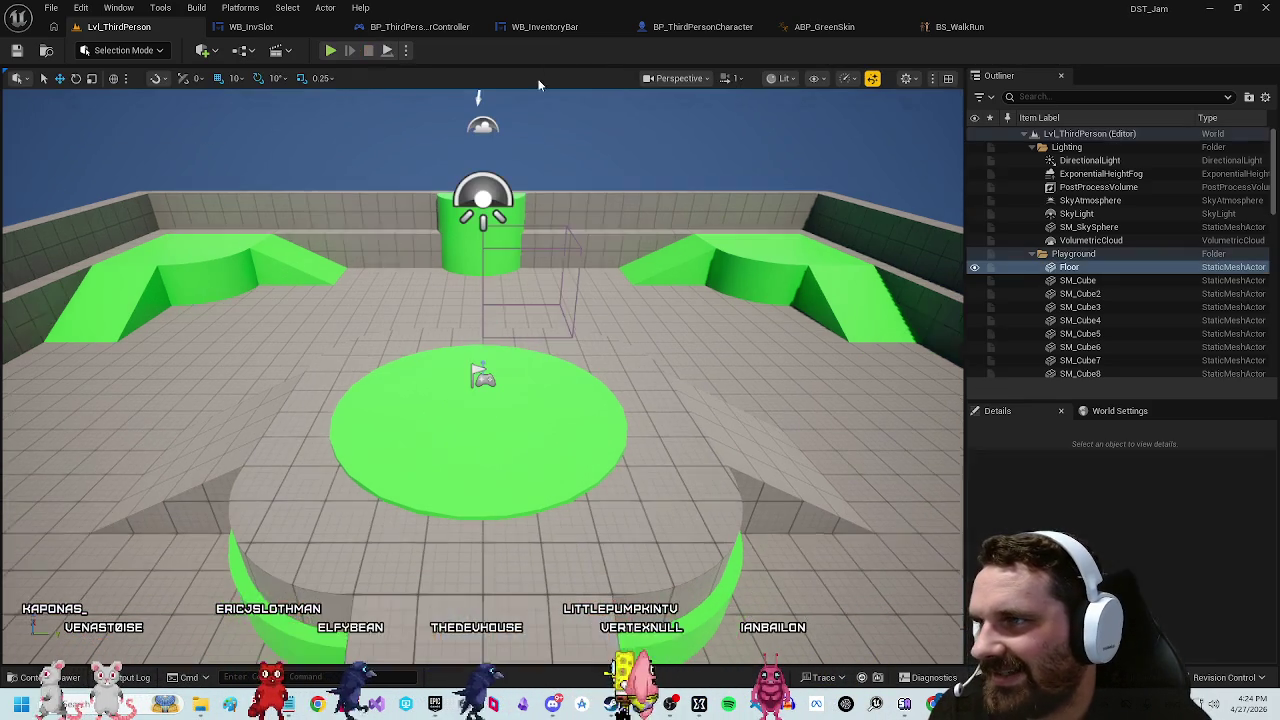
pyautogui.click(690, 27)
# Step: Wire Delay's Completed straight to SET and delete the Hello Print String node
pyautogui.moveTo(634, 331); pyautogui.dragTo(620, 331)
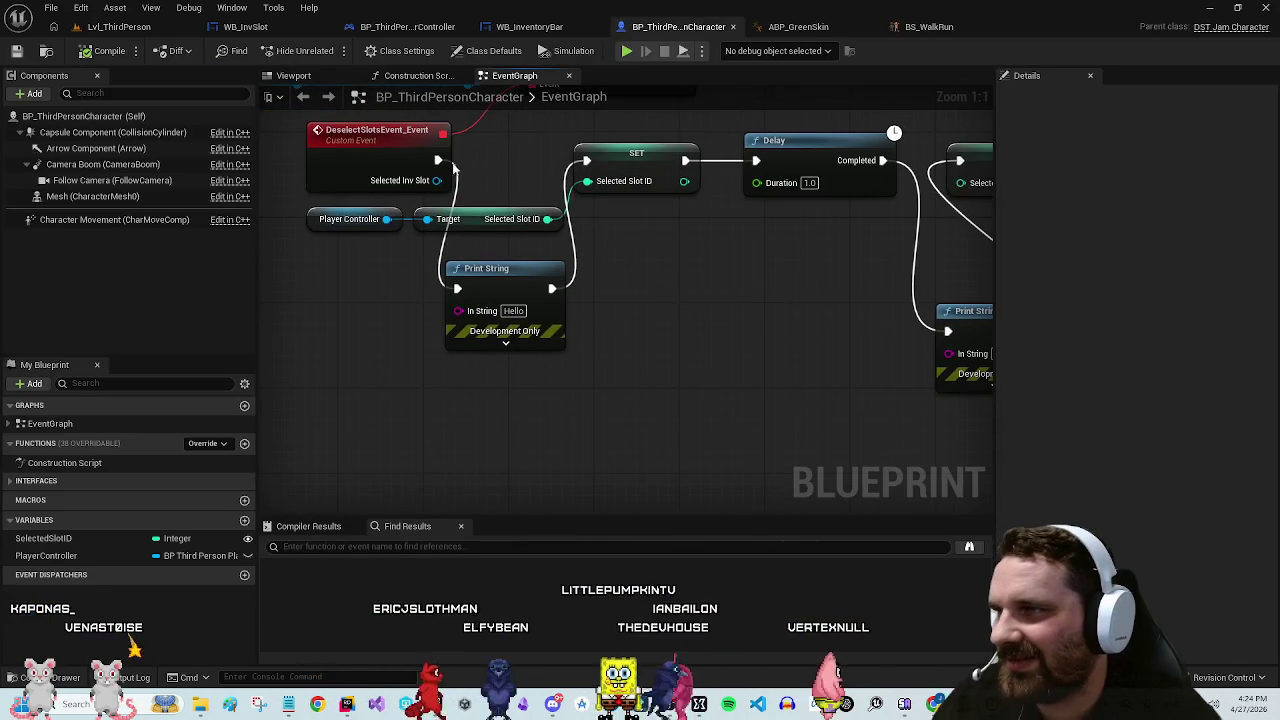
pyautogui.moveTo(686, 249)
pyautogui.mouseDown()
pyautogui.moveTo(814, 243)
pyautogui.moveTo(803, 232)
pyautogui.mouseUp()
pyautogui.click(820, 383)
pyautogui.moveTo(643, 383); pyautogui.dragTo(860, 383)
pyautogui.press('Delete')
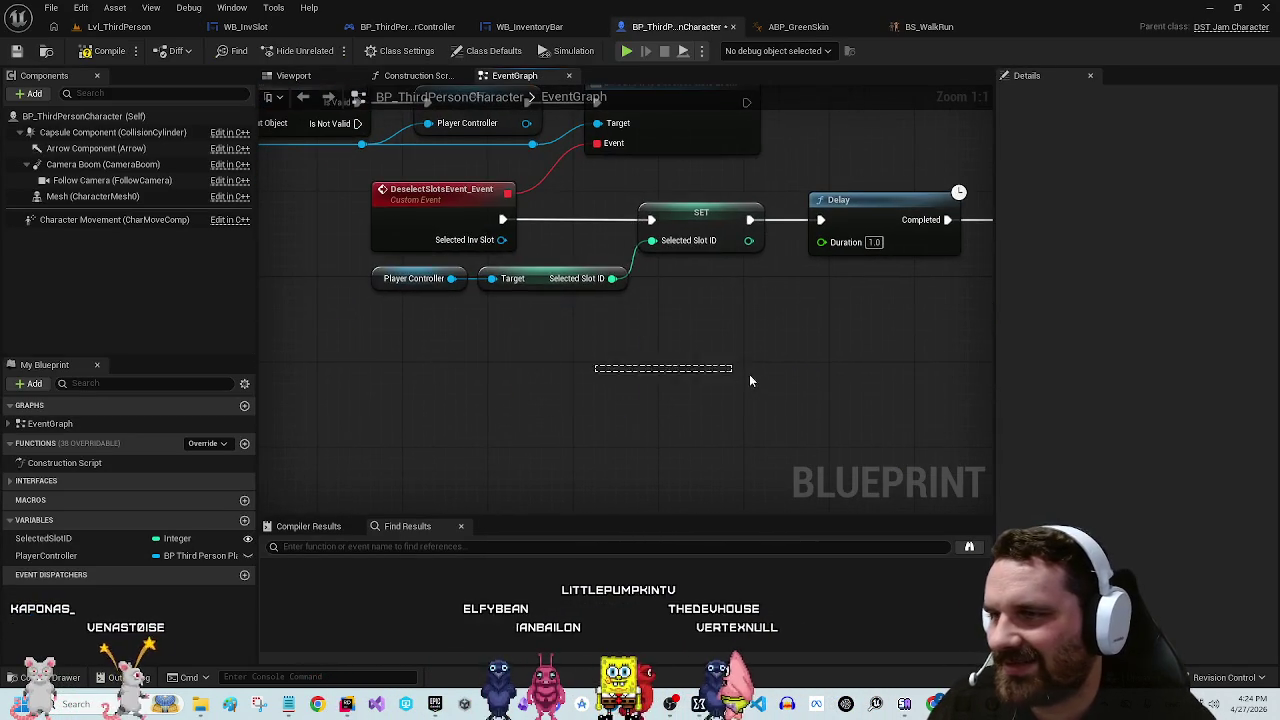
# Step: Move the IA_Interact event node into free space below the SET node
pyautogui.moveTo(560, 394)
pyautogui.mouseDown()
pyautogui.moveTo(654, 385)
pyautogui.moveTo(728, 286)
pyautogui.moveTo(791, 320)
pyautogui.moveTo(684, 516)
pyautogui.mouseUp()
pyautogui.scroll(-2, 661, 375)
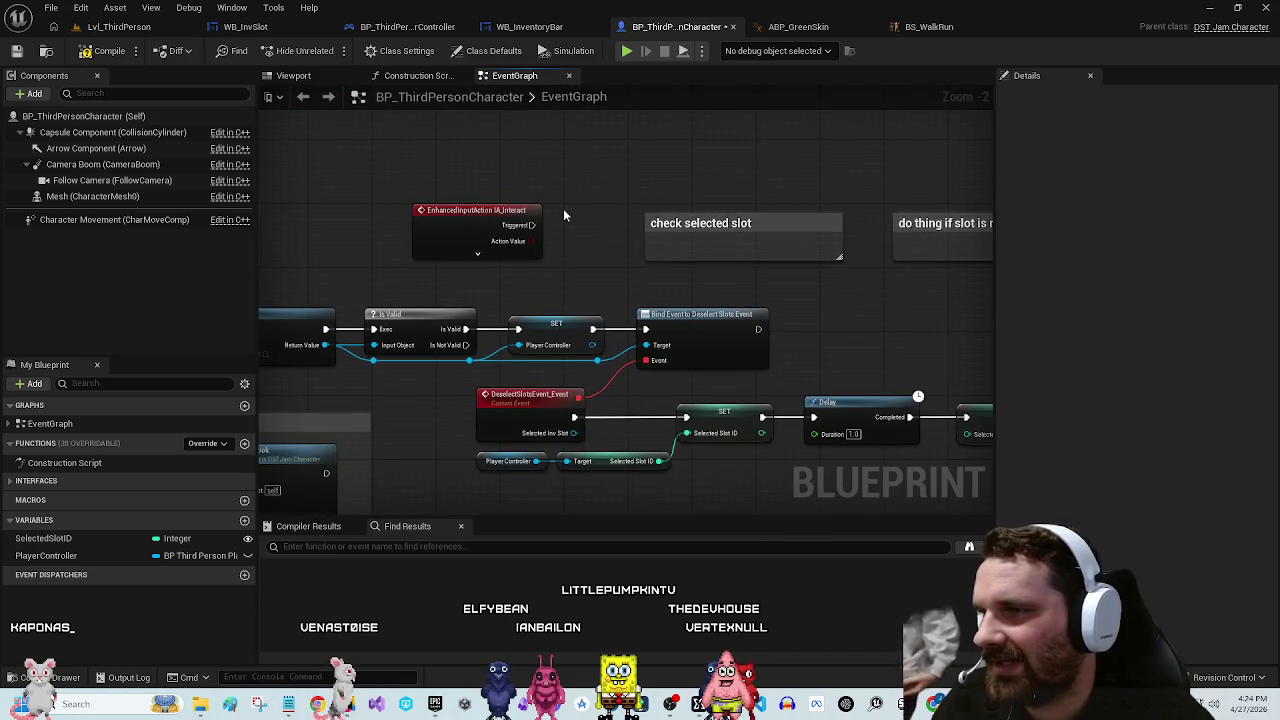
pyautogui.moveTo(563, 214)
pyautogui.mouseDown()
pyautogui.moveTo(797, 177)
pyautogui.moveTo(753, 230)
pyautogui.mouseUp()
pyautogui.moveTo(470, 245); pyautogui.dragTo(542, 341)
pyautogui.moveTo(640, 300); pyautogui.dragTo(662, 155)
pyautogui.moveTo(530, 196)
pyautogui.mouseDown()
pyautogui.moveTo(493, 404)
pyautogui.moveTo(597, 346)
pyautogui.moveTo(577, 356)
pyautogui.mouseUp()
pyautogui.click(560, 390)
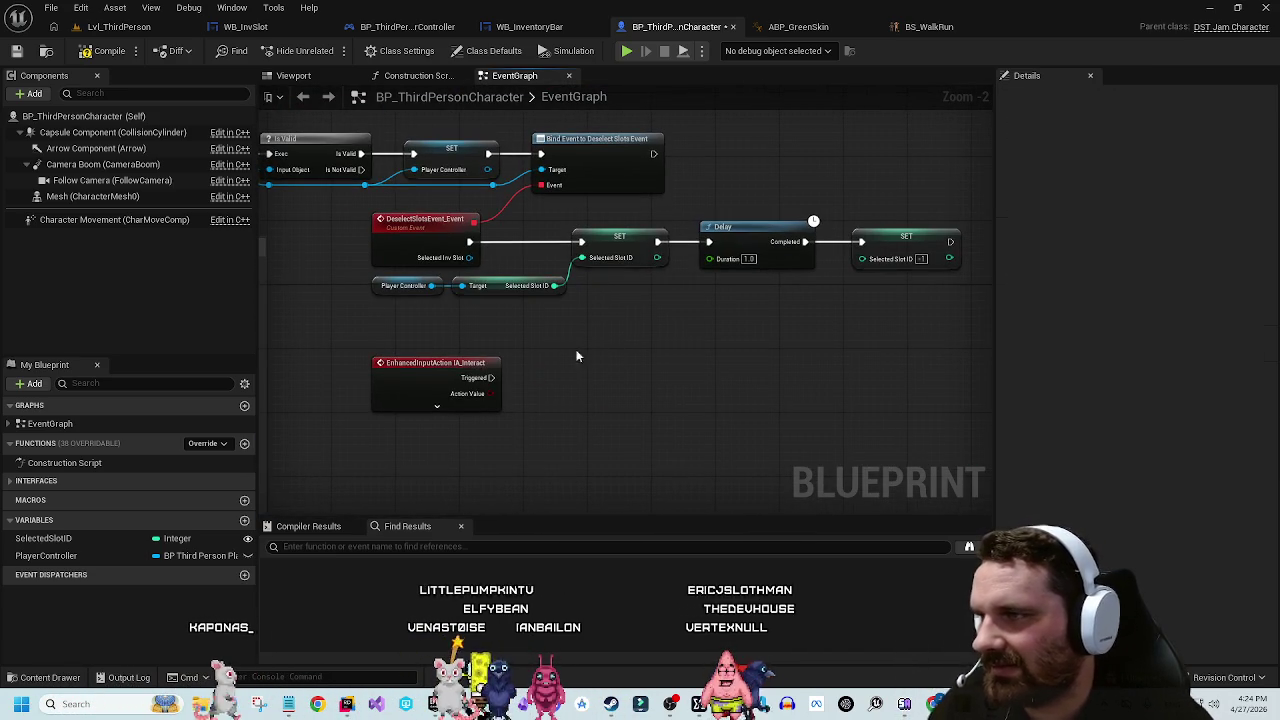
pyautogui.scroll(1, 510, 335)
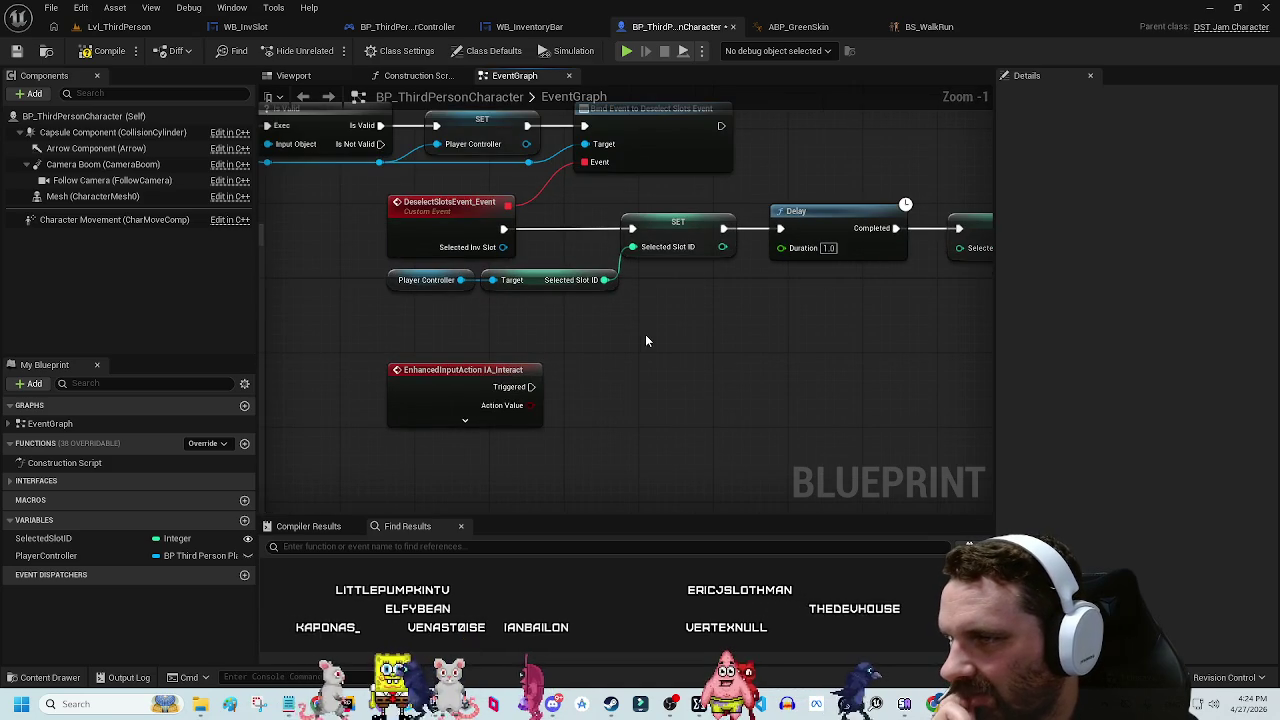
pyautogui.moveTo(631, 357); pyautogui.dragTo(617, 311)
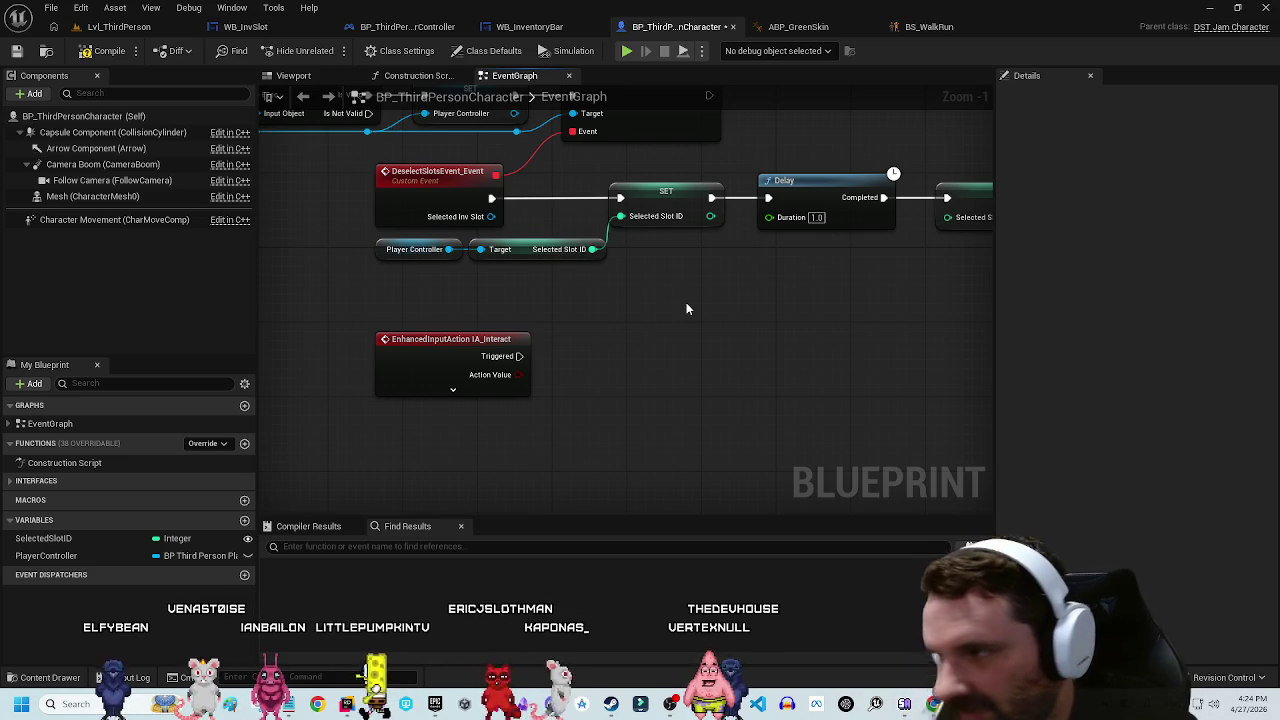
# Step: Expand IA_Interact's outputs and break DeselectSlotsEvent's exec link to SET
pyautogui.click(495, 365)
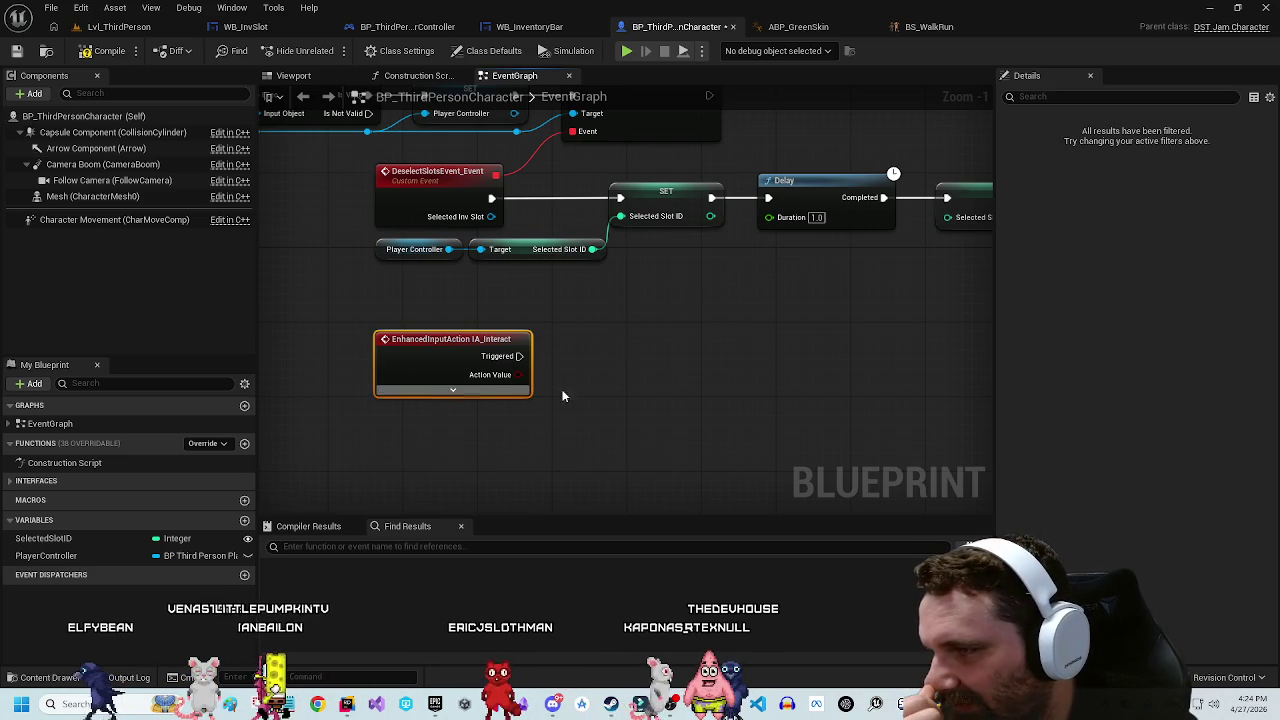
pyautogui.click(454, 390)
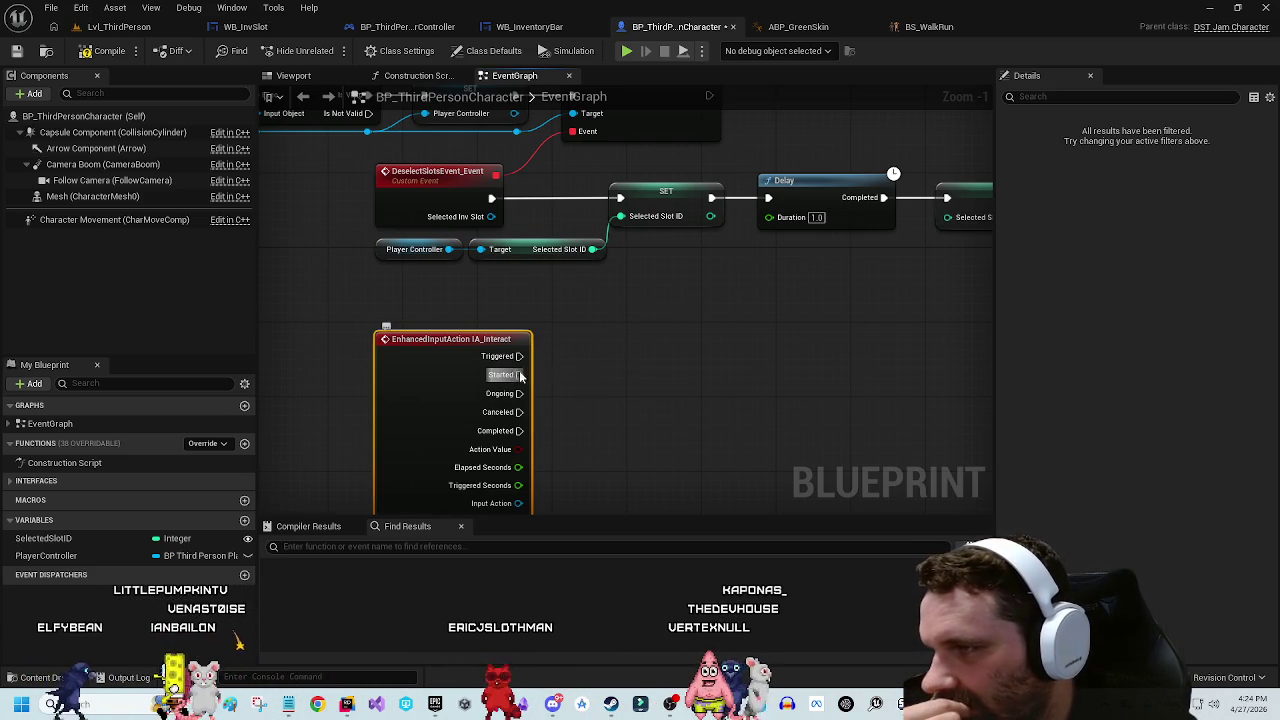
pyautogui.rightClick(492, 200)
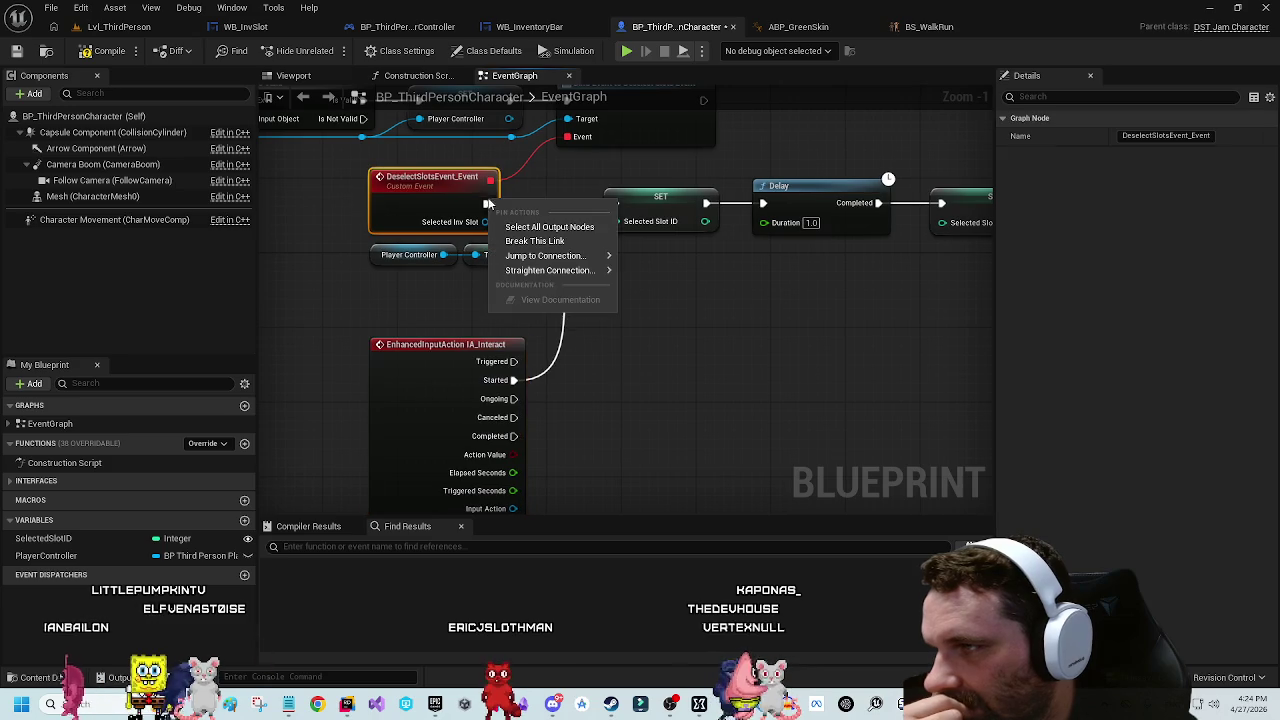
pyautogui.click(522, 244)
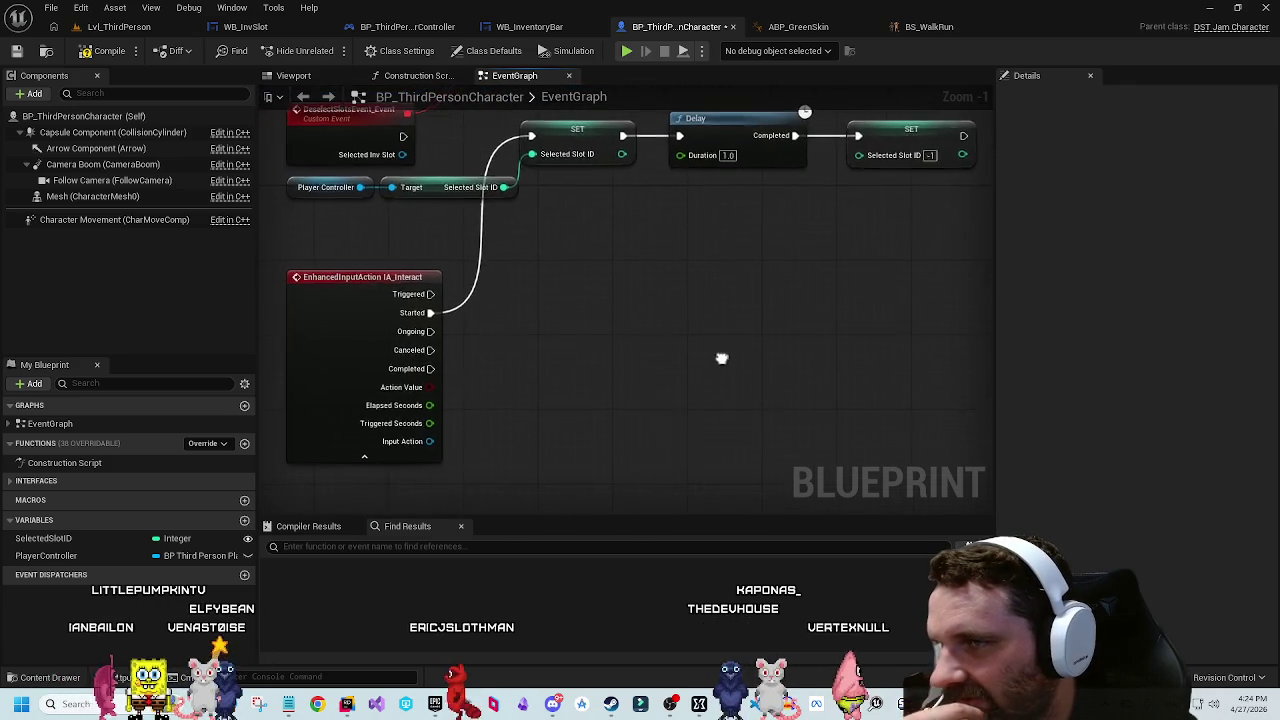
pyautogui.moveTo(726, 385); pyautogui.dragTo(724, 388)
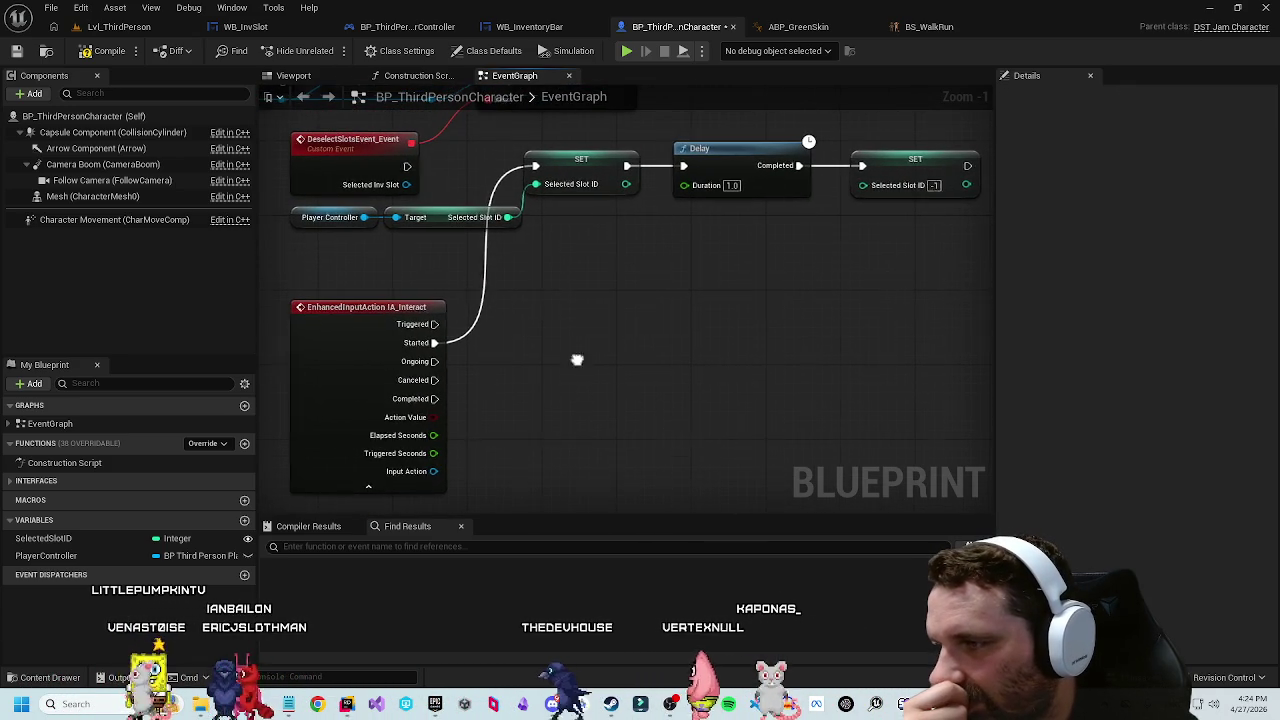
pyautogui.moveTo(442, 291); pyautogui.dragTo(503, 313)
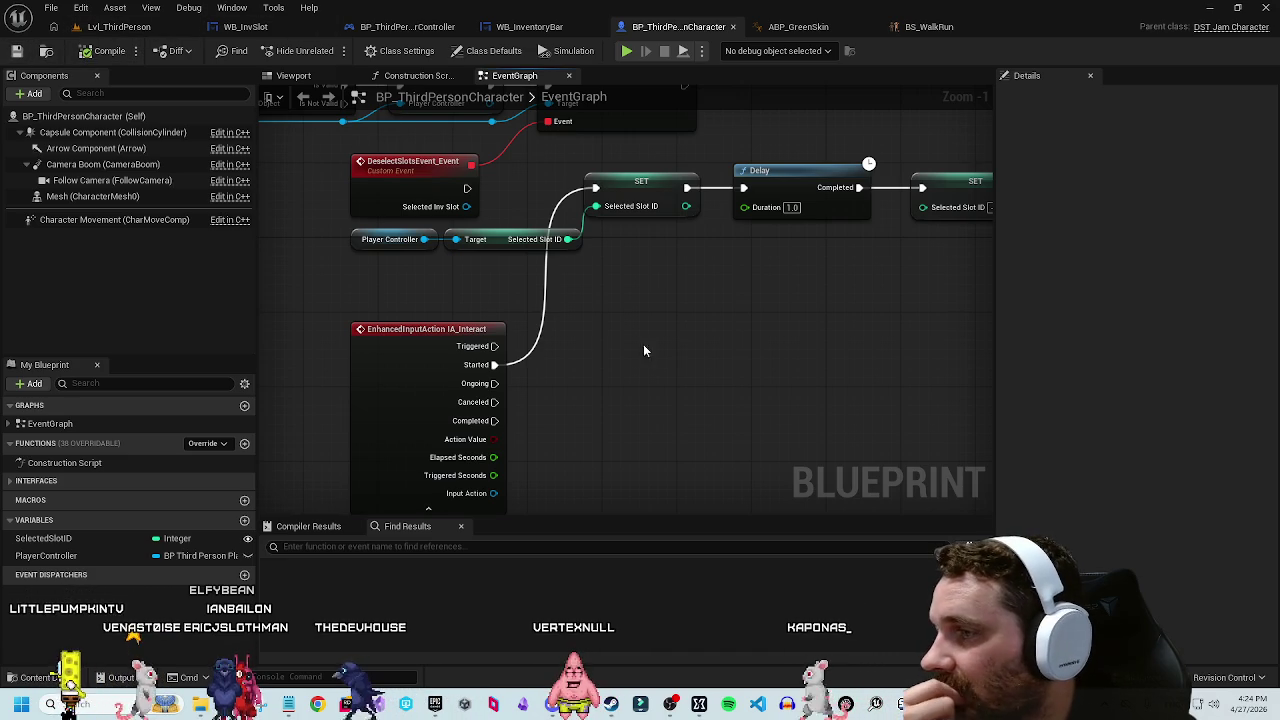
# Step: Open the IMC_Default input mapping context from Content > Input
pyautogui.click(50, 677)
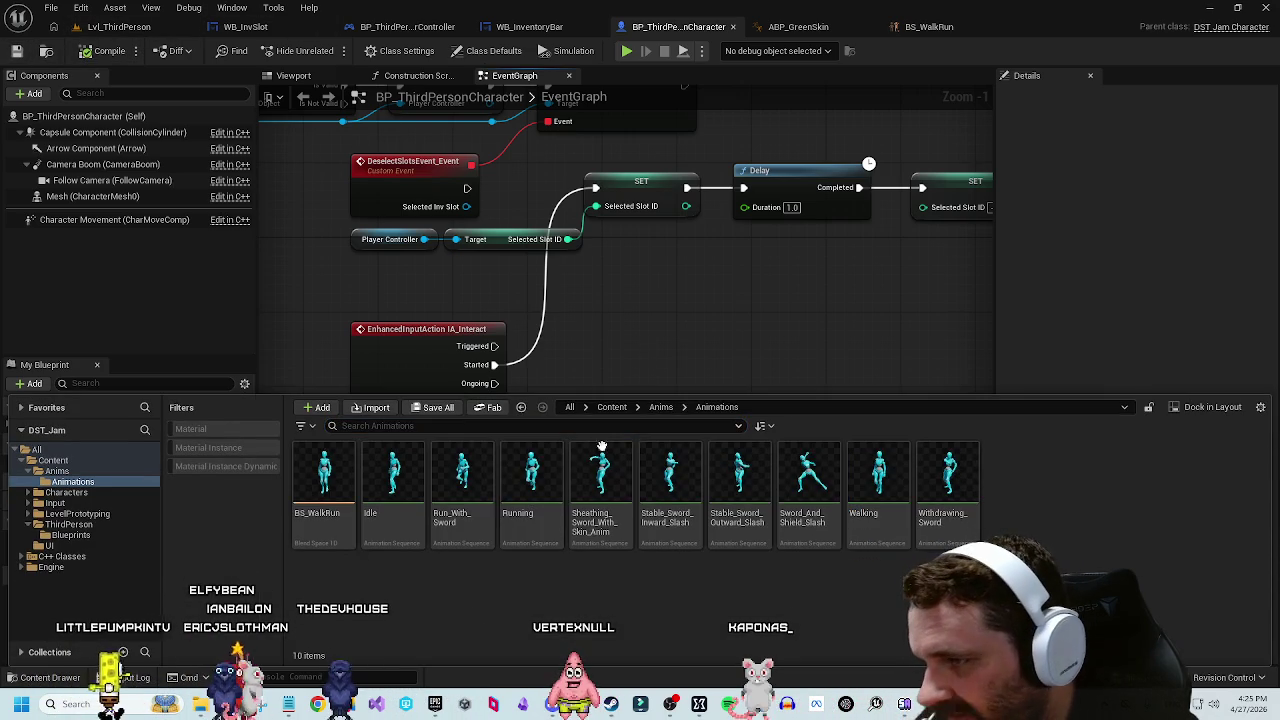
pyautogui.click(612, 407)
pyautogui.doubleClick(460, 475)
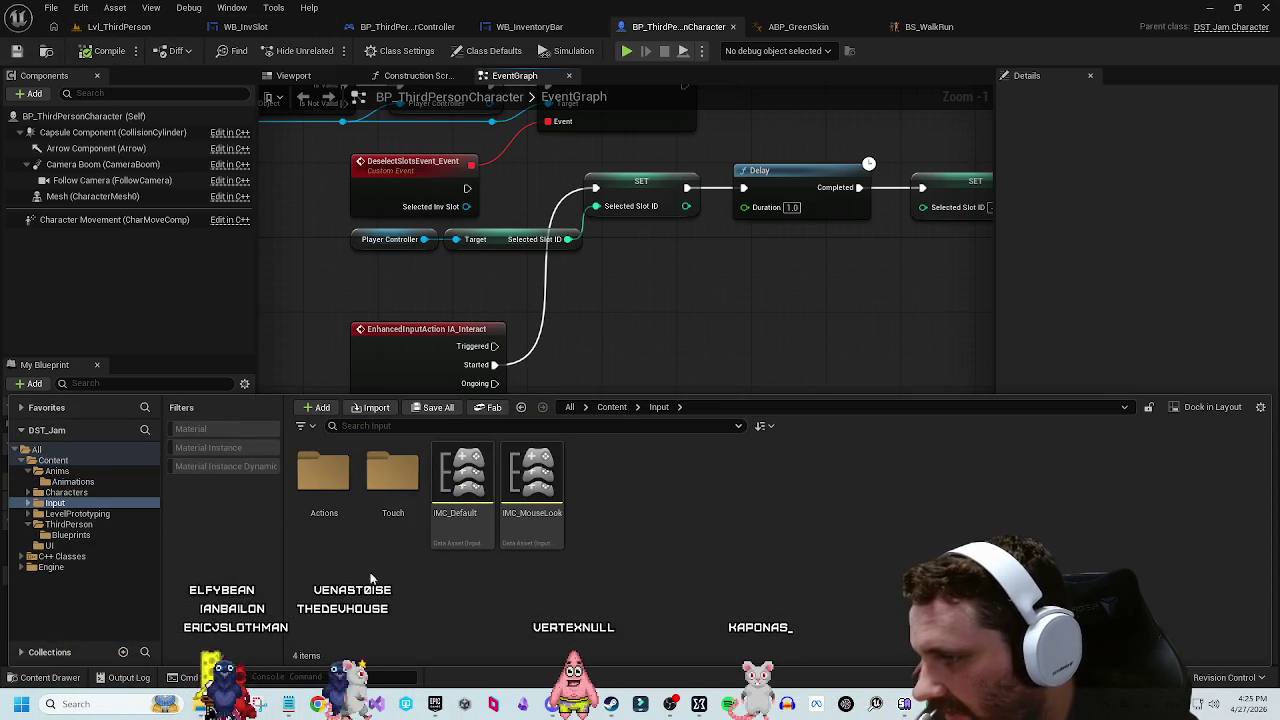
pyautogui.doubleClick(446, 470)
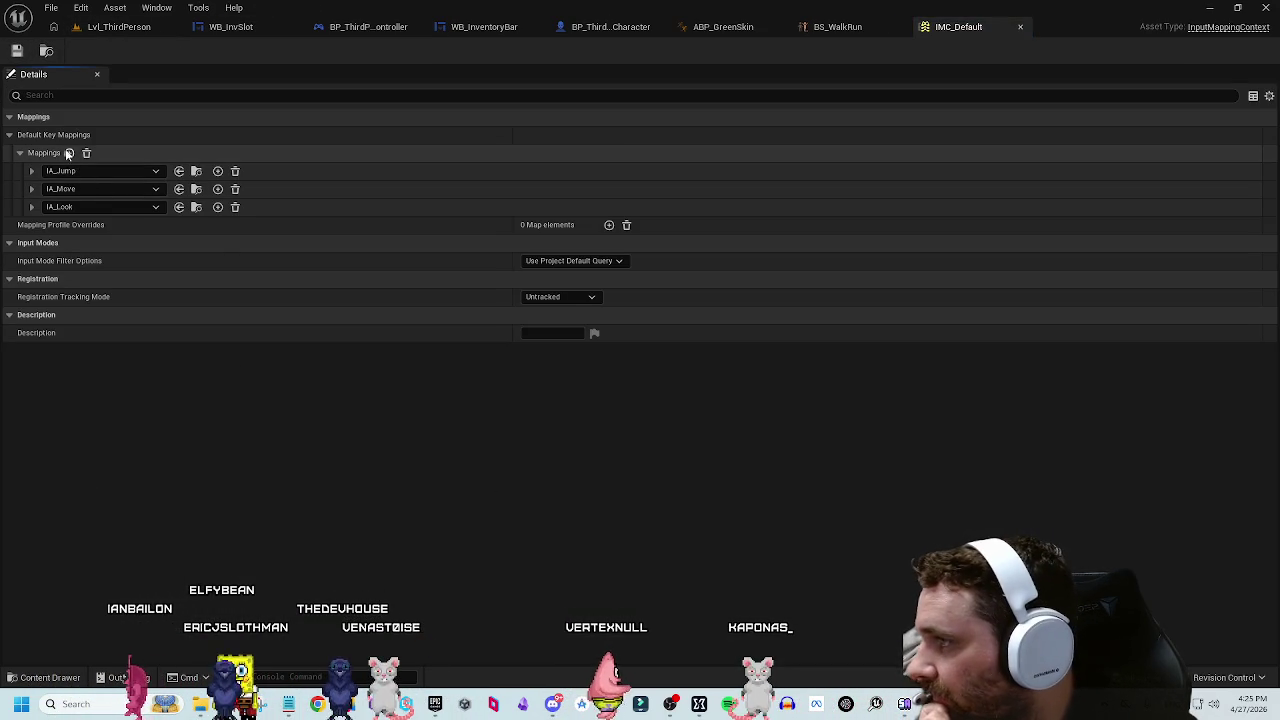
# Step: Add an IA_Interact mapping bound to the E key and Left Mouse Button
pyautogui.click(69, 152)
pyautogui.click(105, 224)
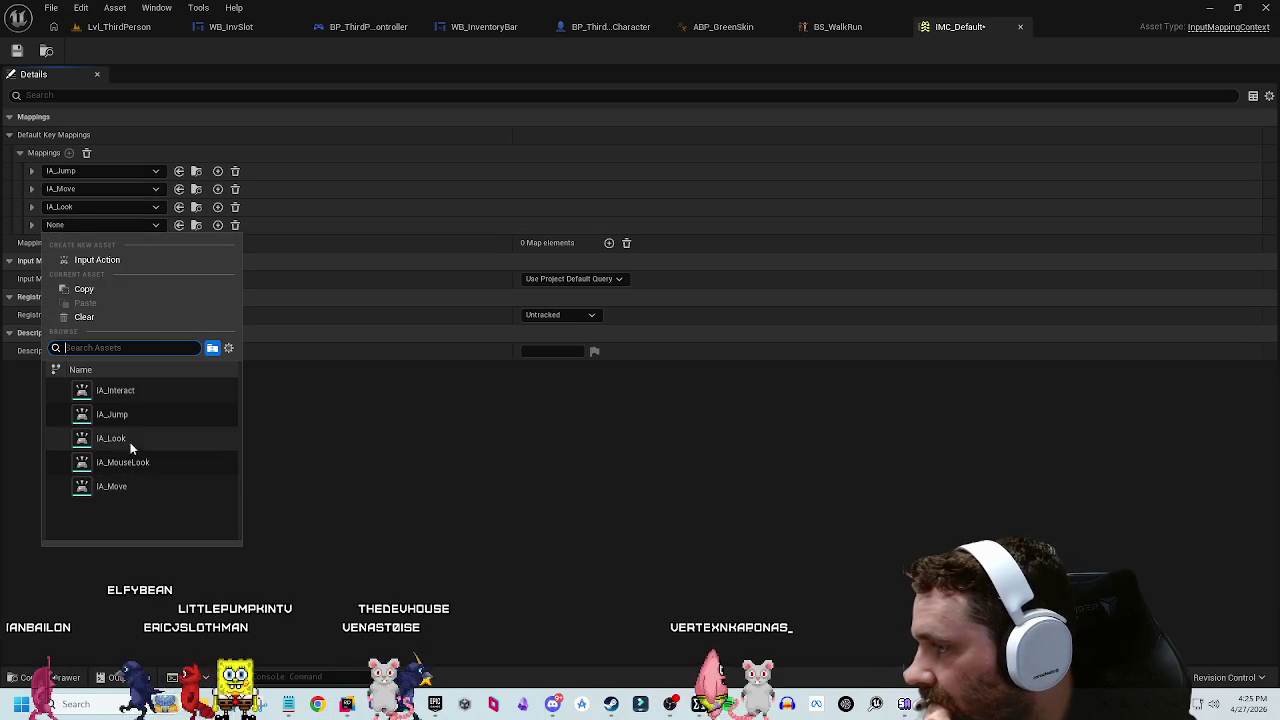
pyautogui.click(136, 391)
pyautogui.click(31, 224)
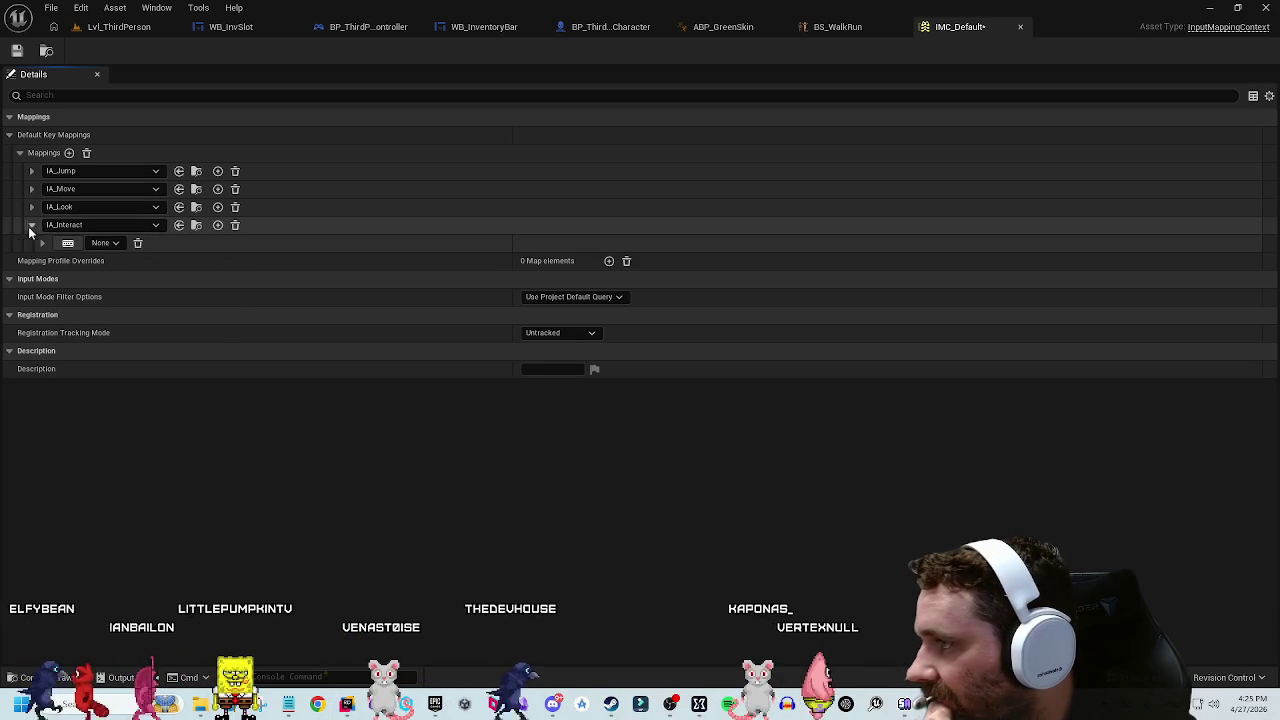
pyautogui.click(69, 244)
pyautogui.press('e')
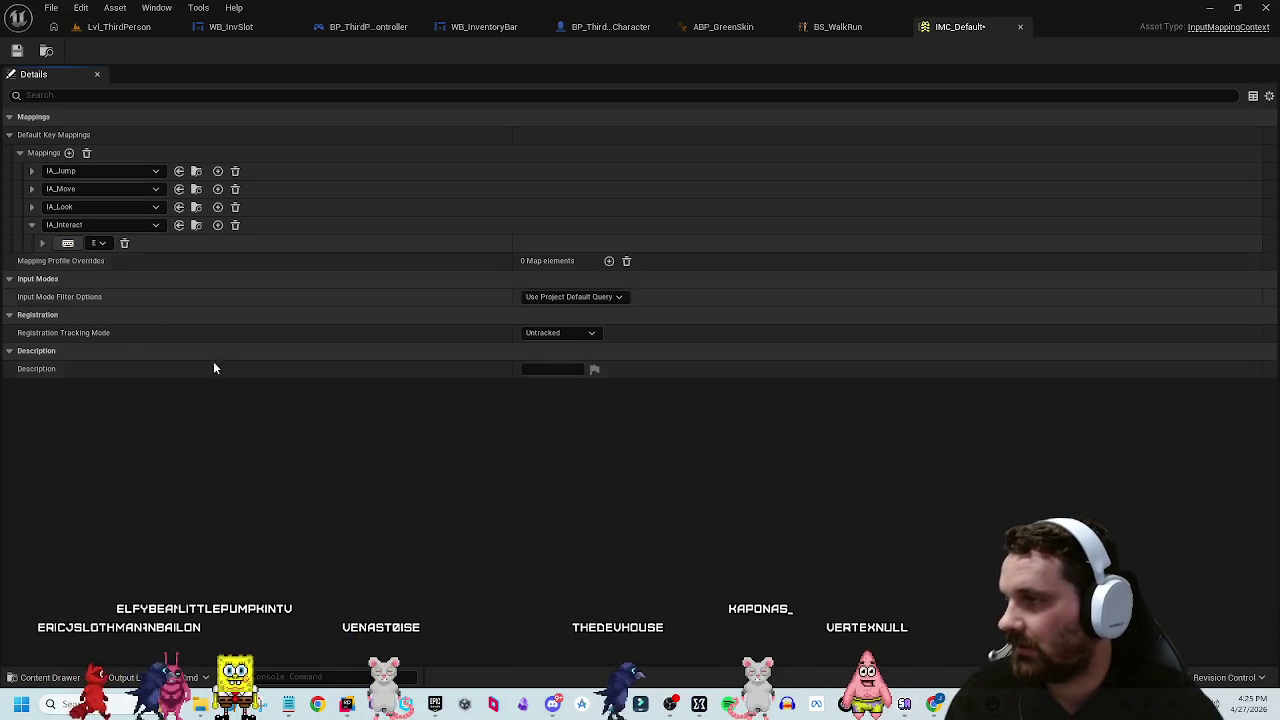
pyautogui.click(217, 225)
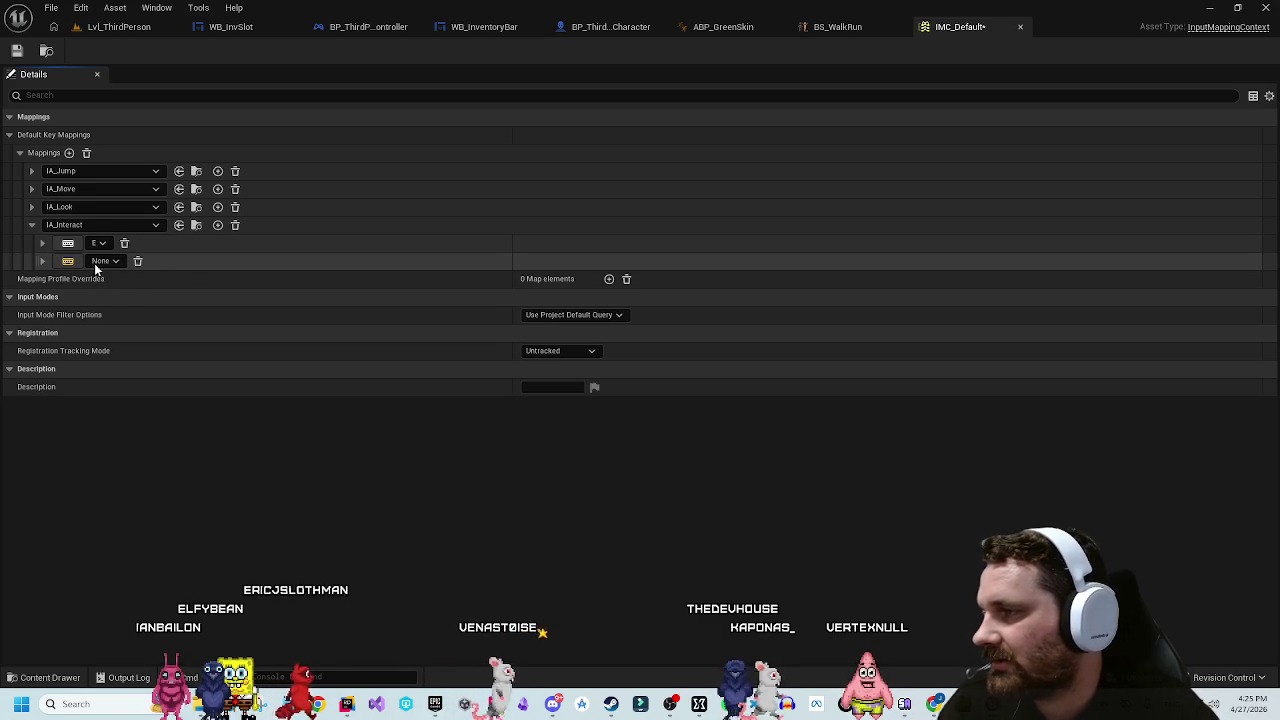
pyautogui.click(100, 278)
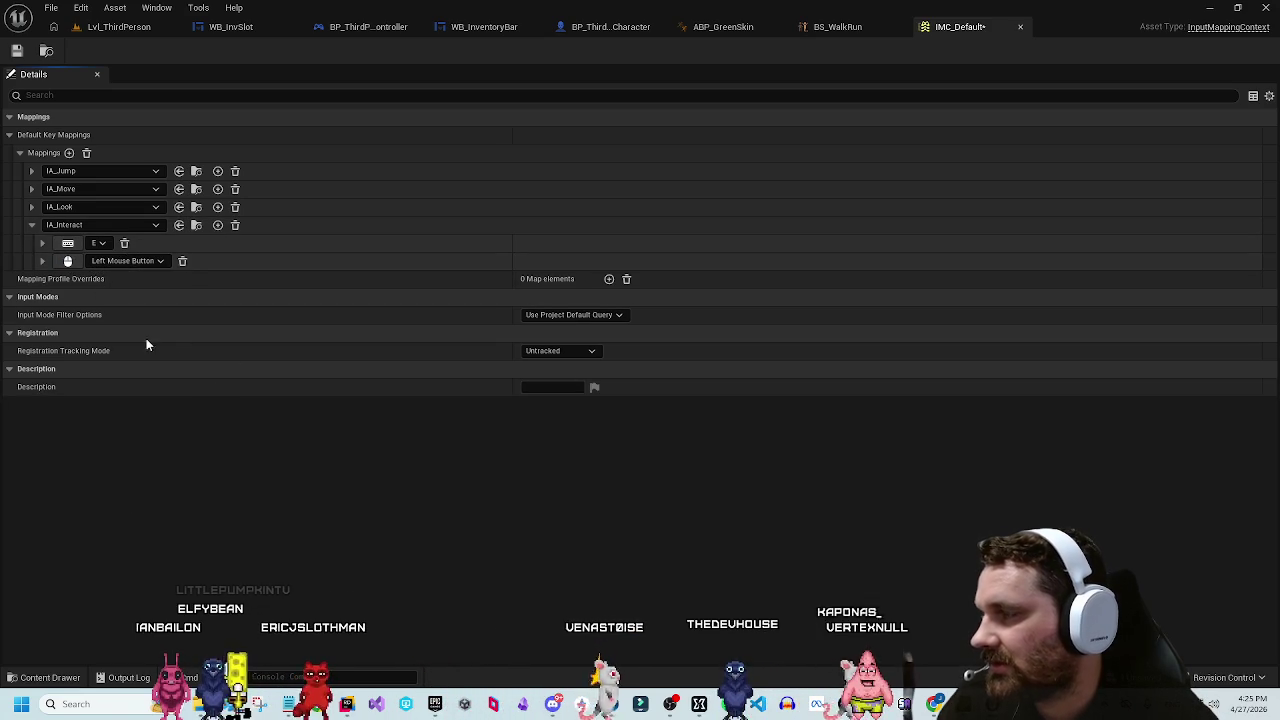
# Step: Start playing Lvl_ThirdPerson and run the character across the arena and onto the central platform
pyautogui.click(117, 27)
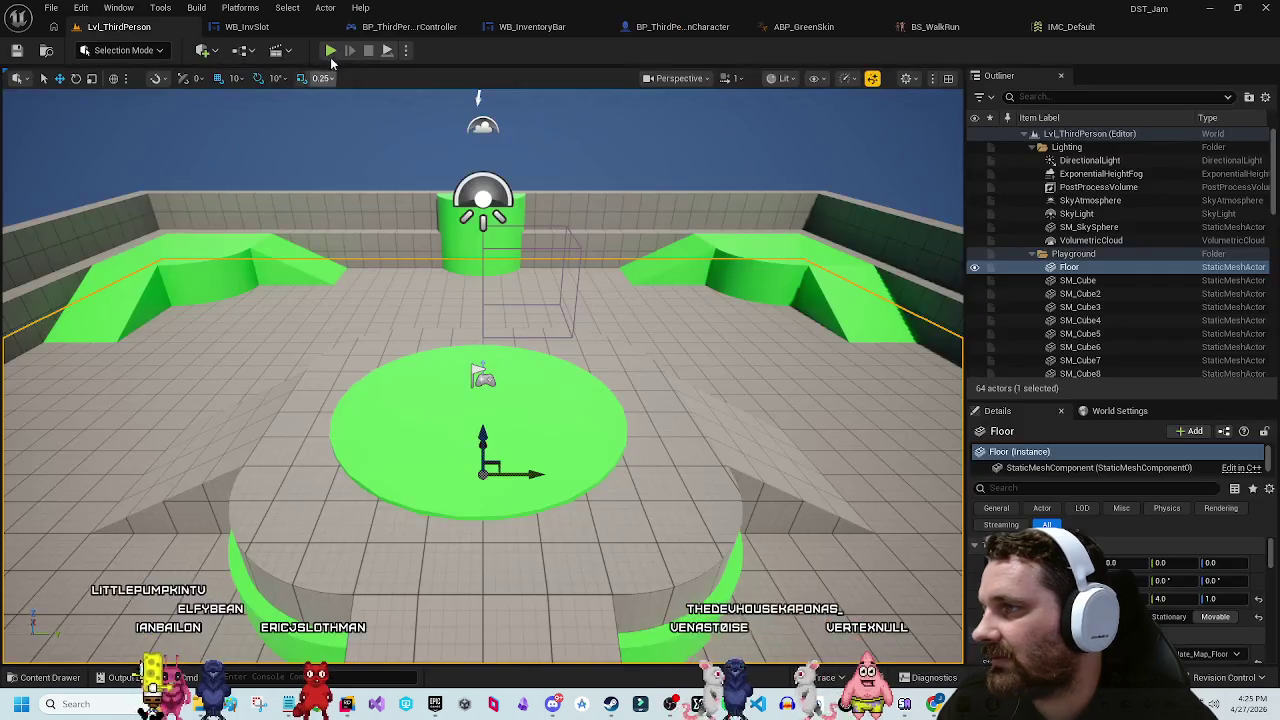
pyautogui.click(330, 50)
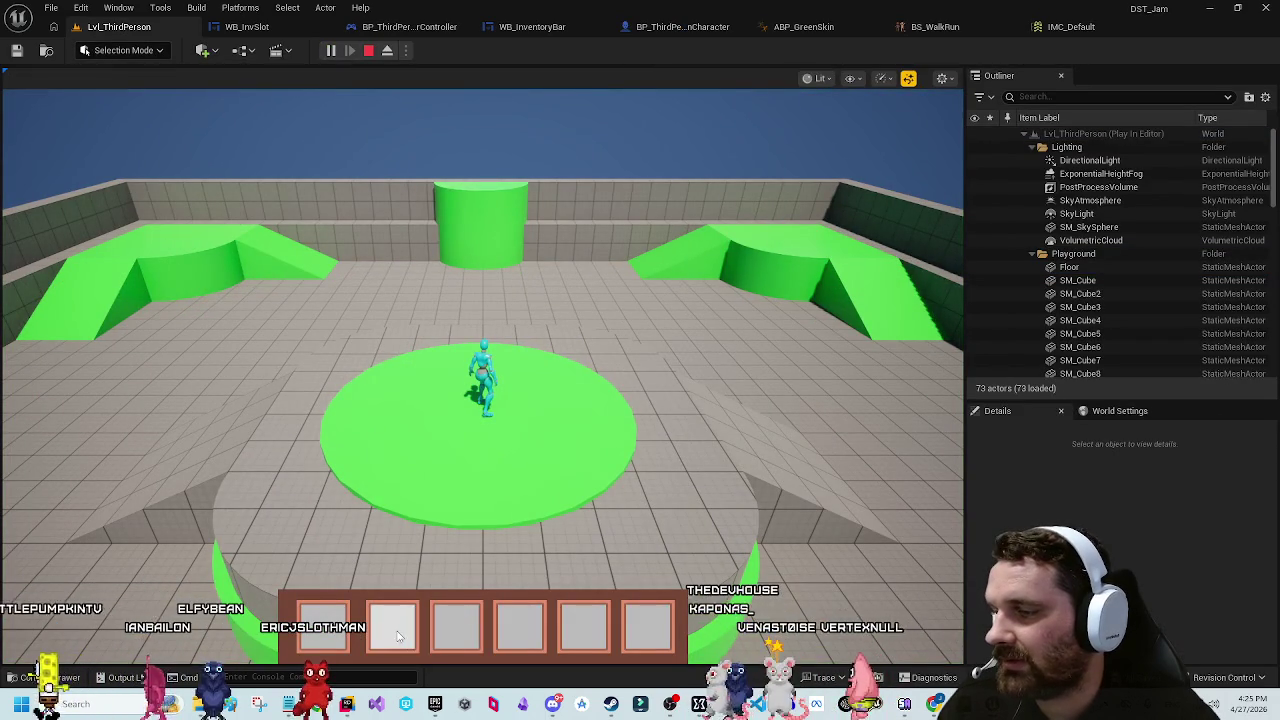
pyautogui.press('w')
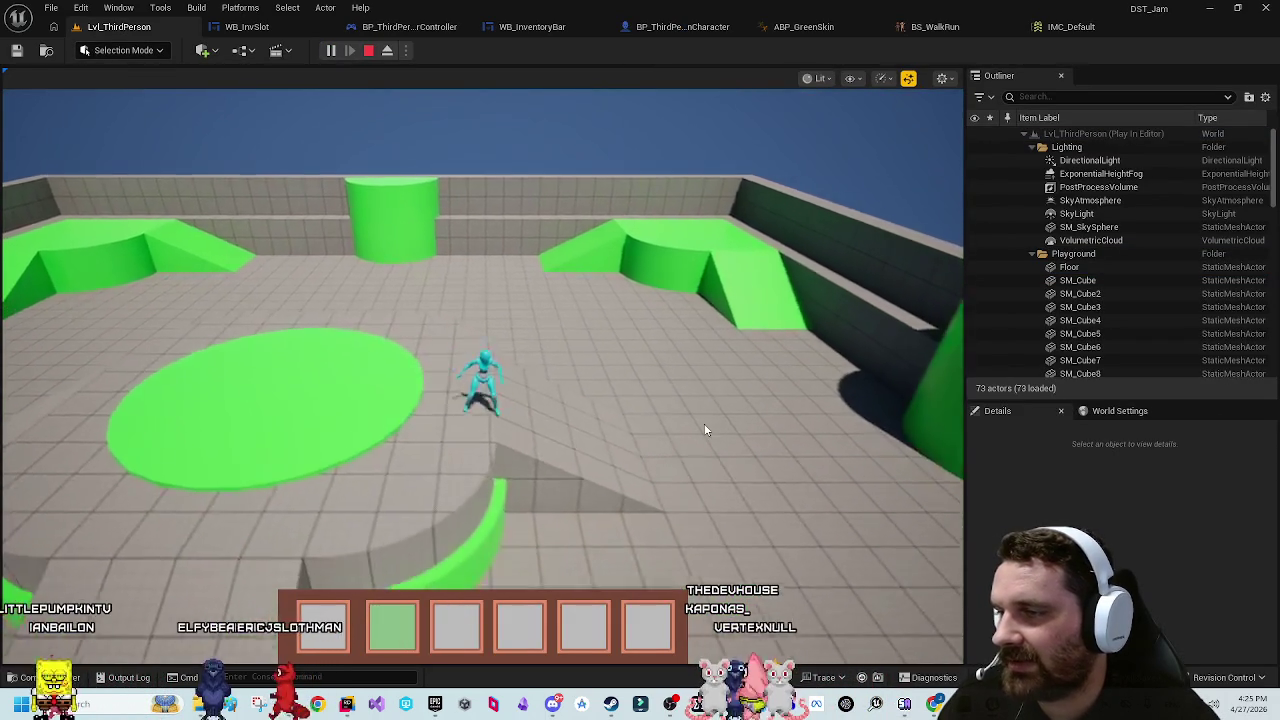
pyautogui.press('s')
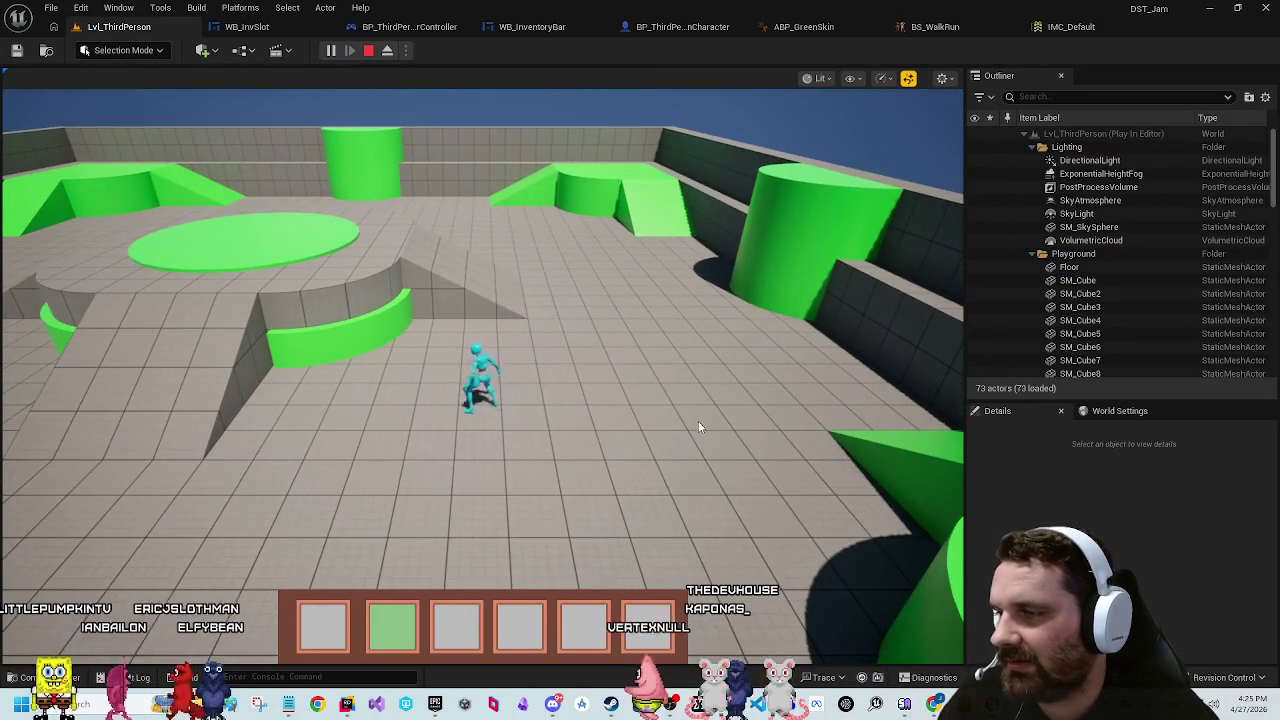
pyautogui.press('s')
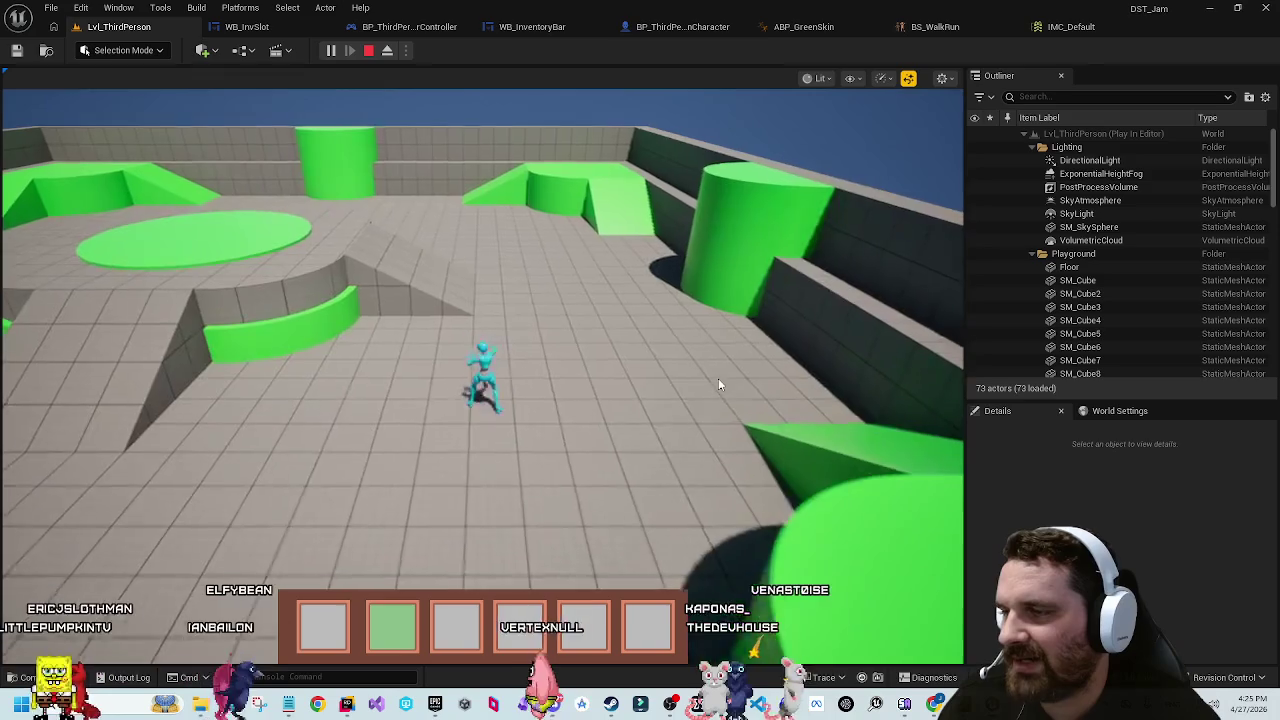
pyautogui.press('s')
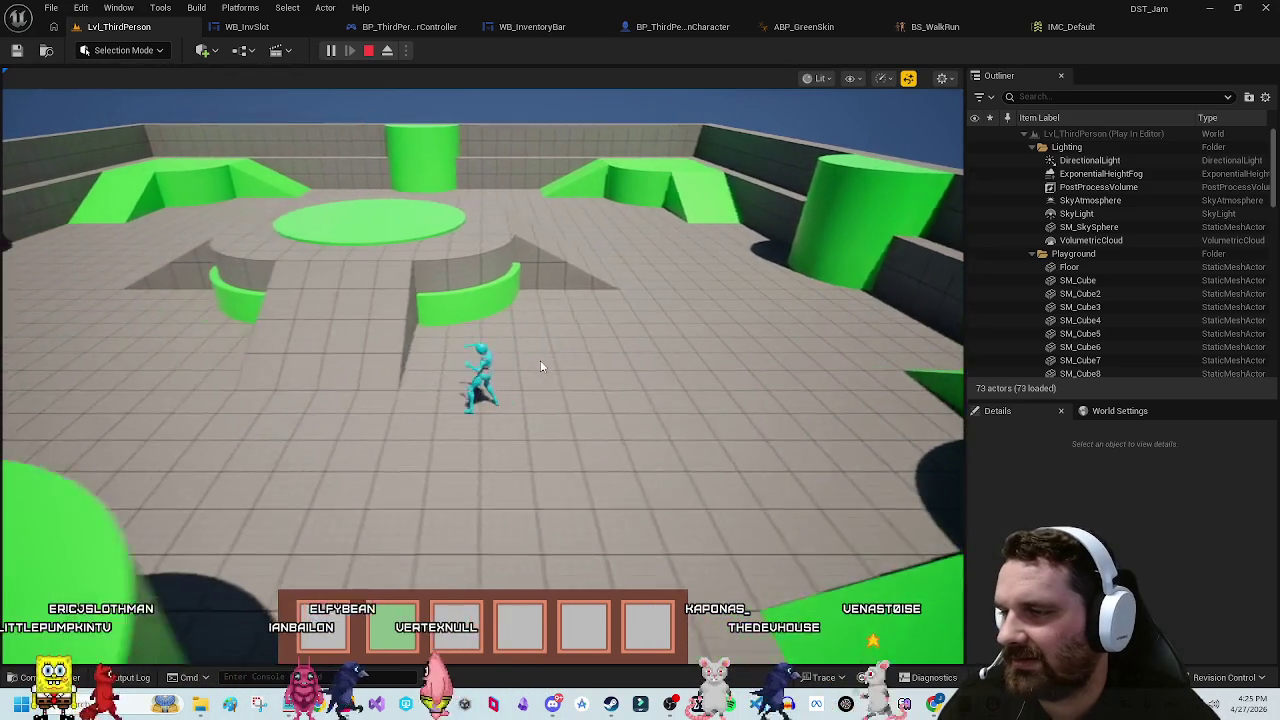
pyautogui.press('w')
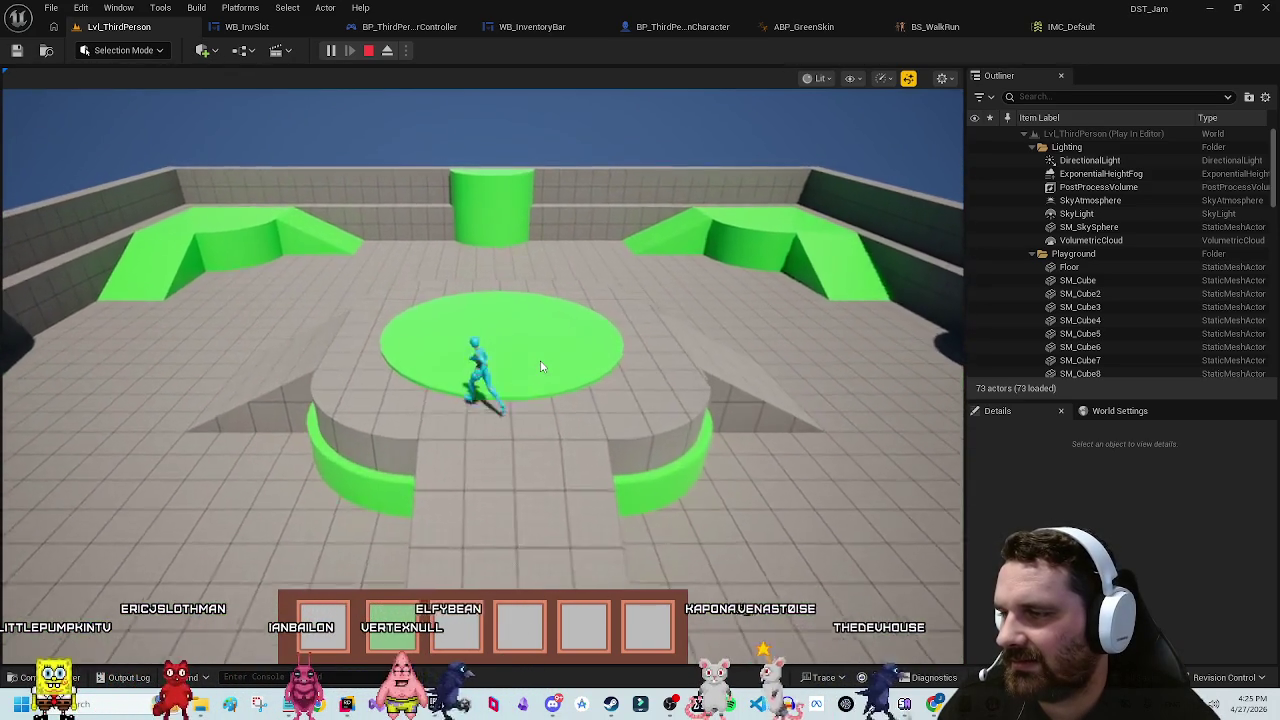
pyautogui.press('s')
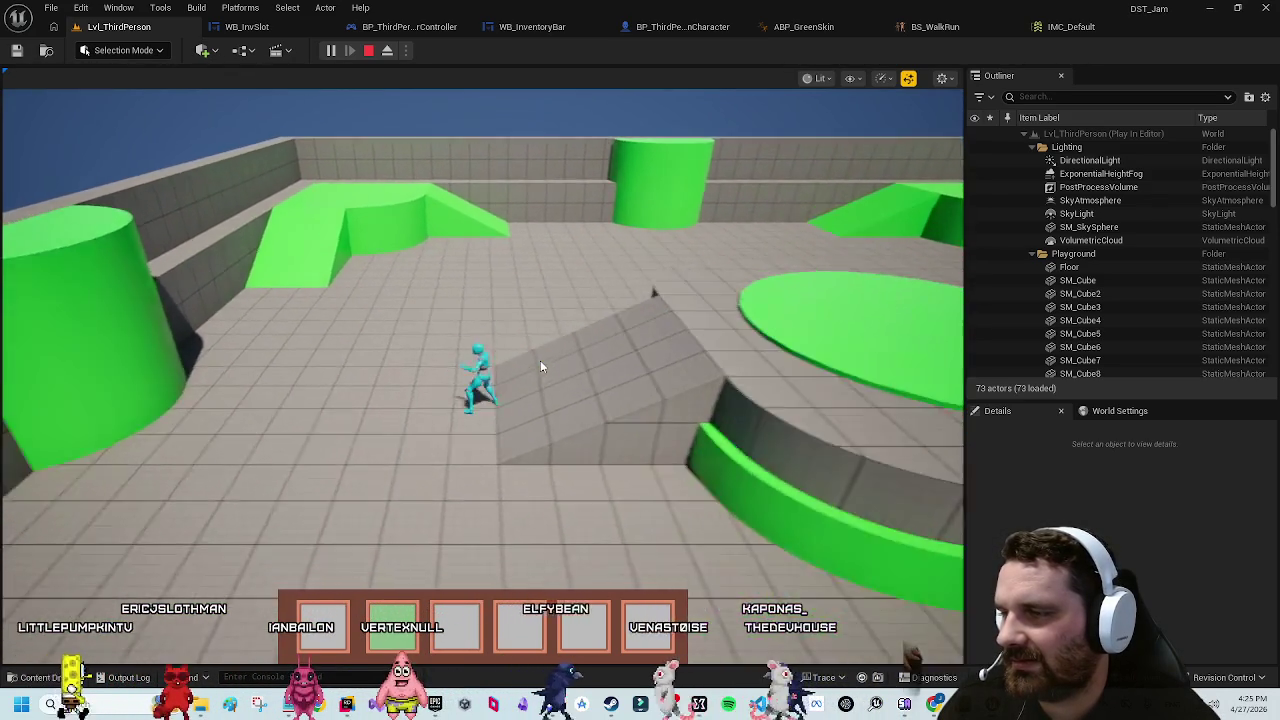
# Step: Keep running past the ramp and cylinder onto the round platform, then let the character idle
pyautogui.press('w')
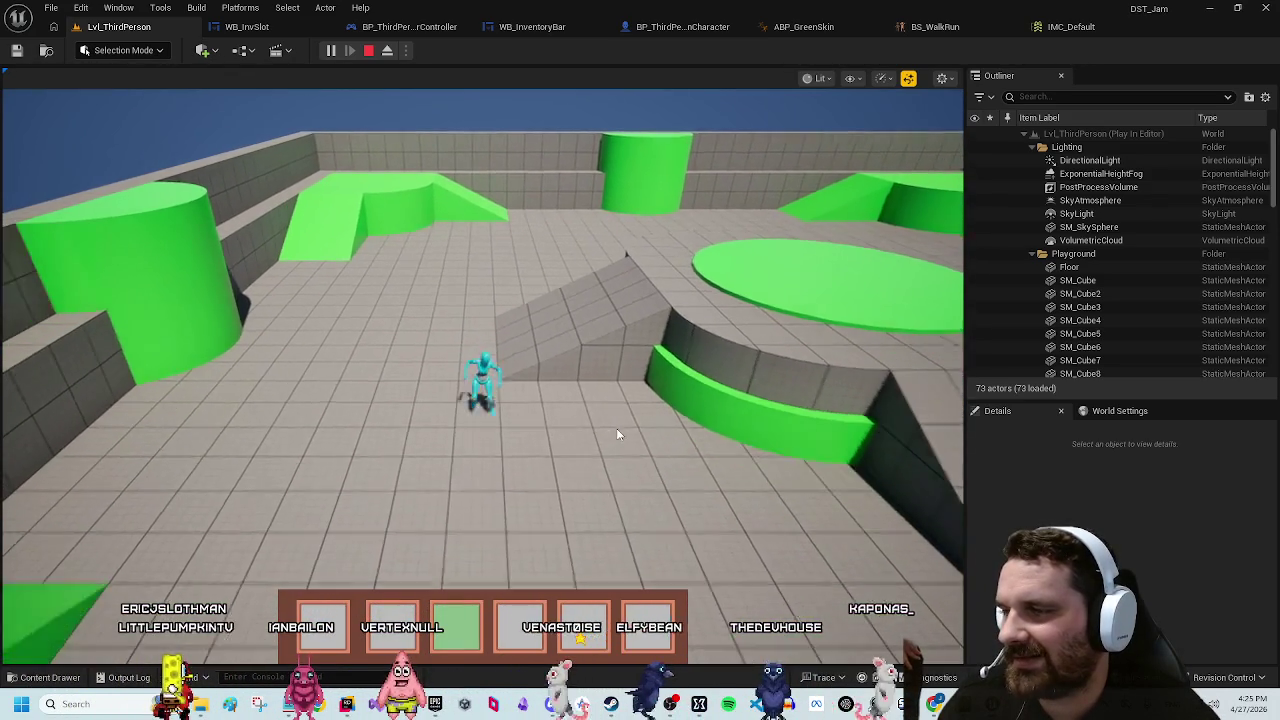
pyautogui.press('w')
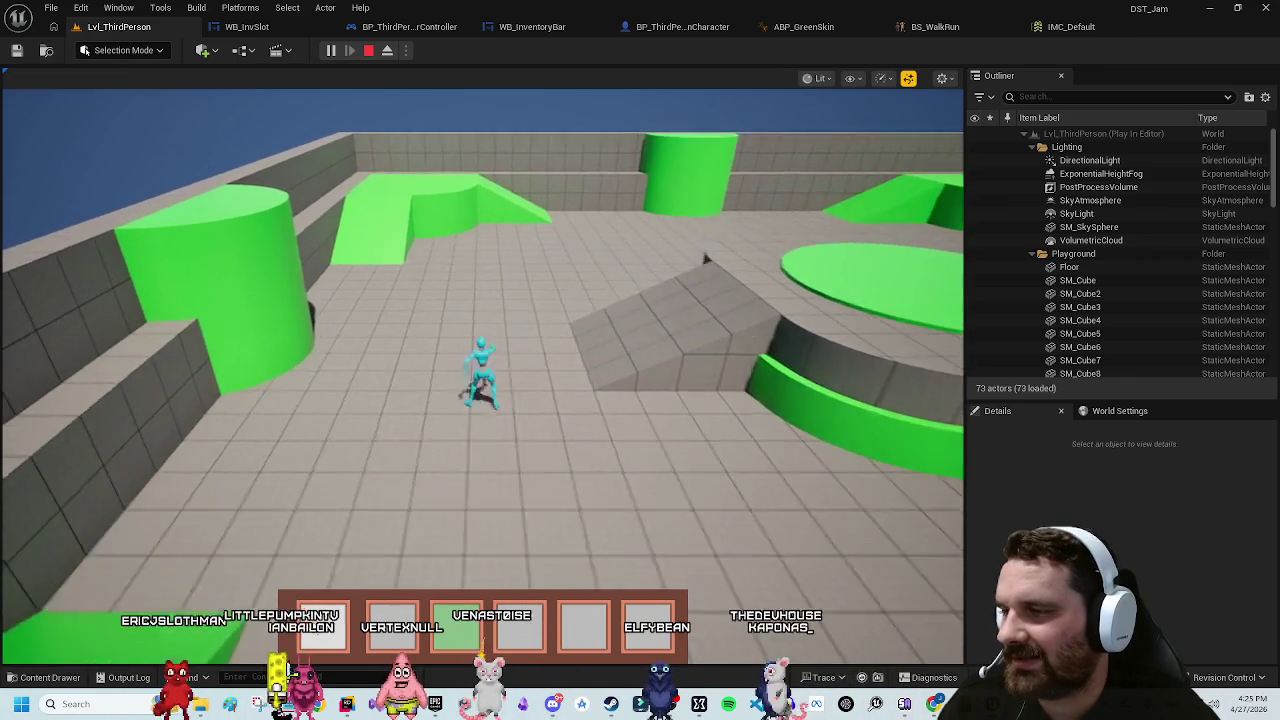
pyautogui.press('w')
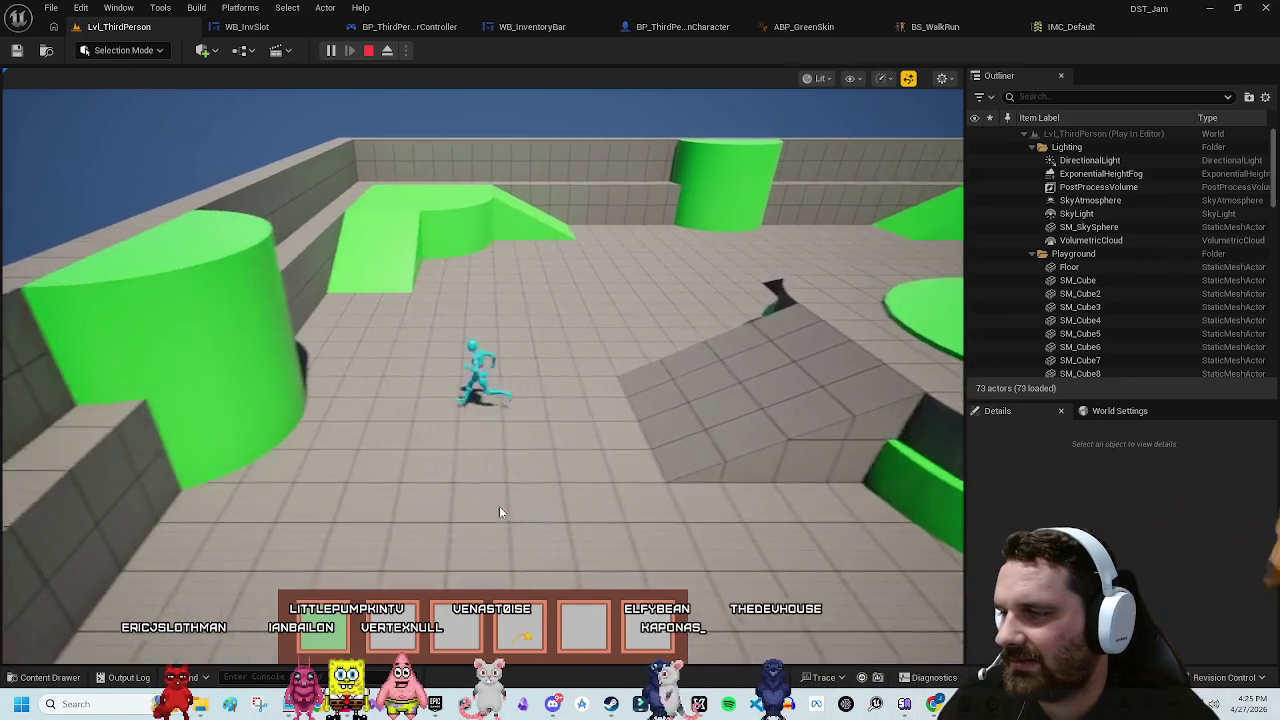
pyautogui.press('w')
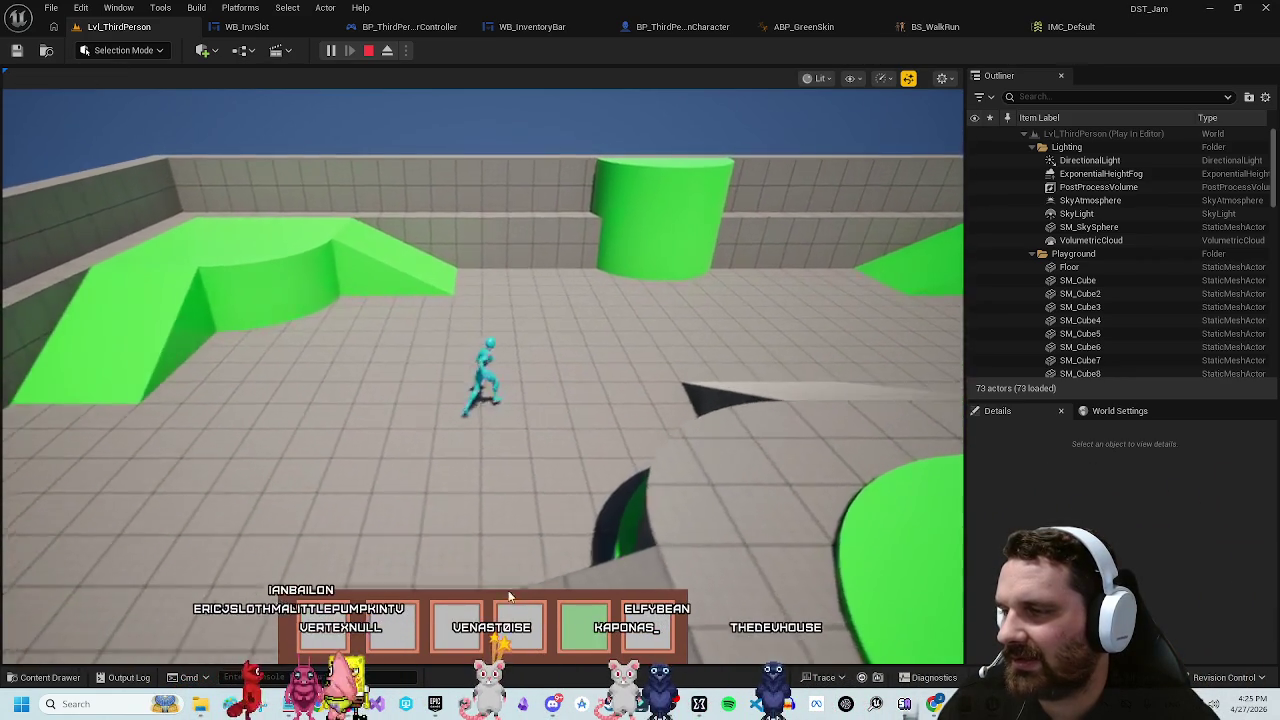
pyautogui.press('w')
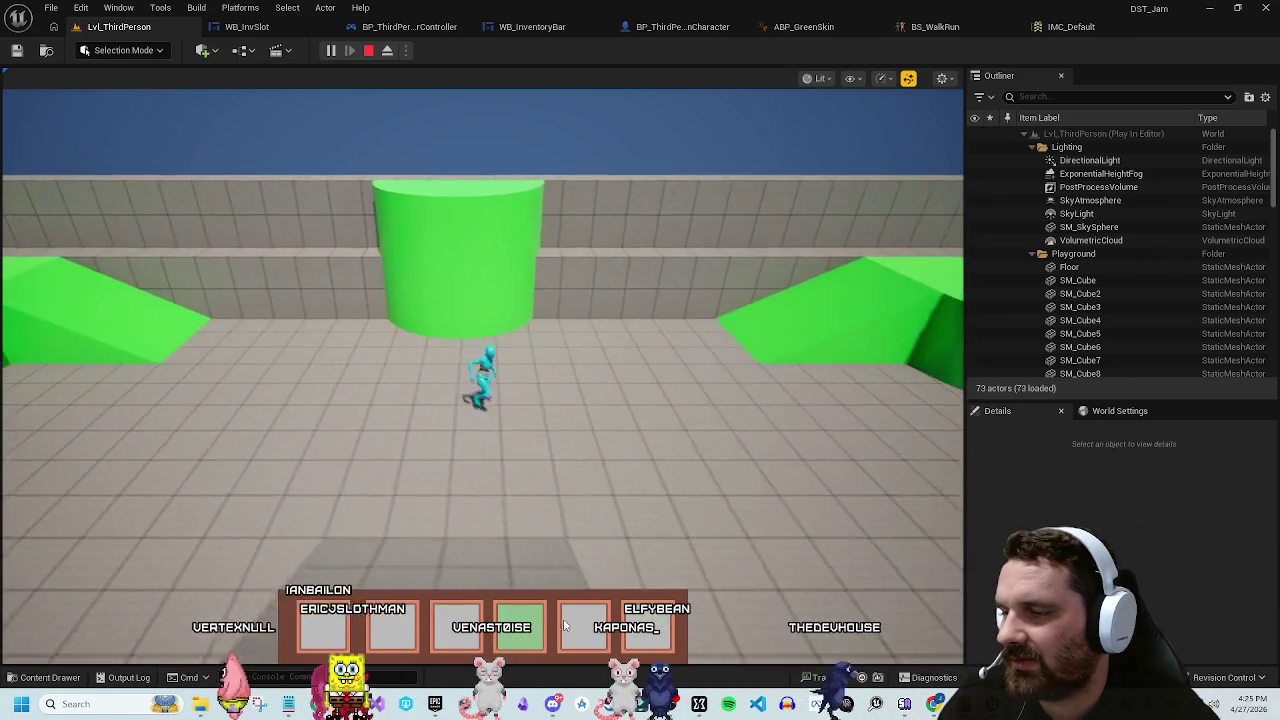
pyautogui.press('w')
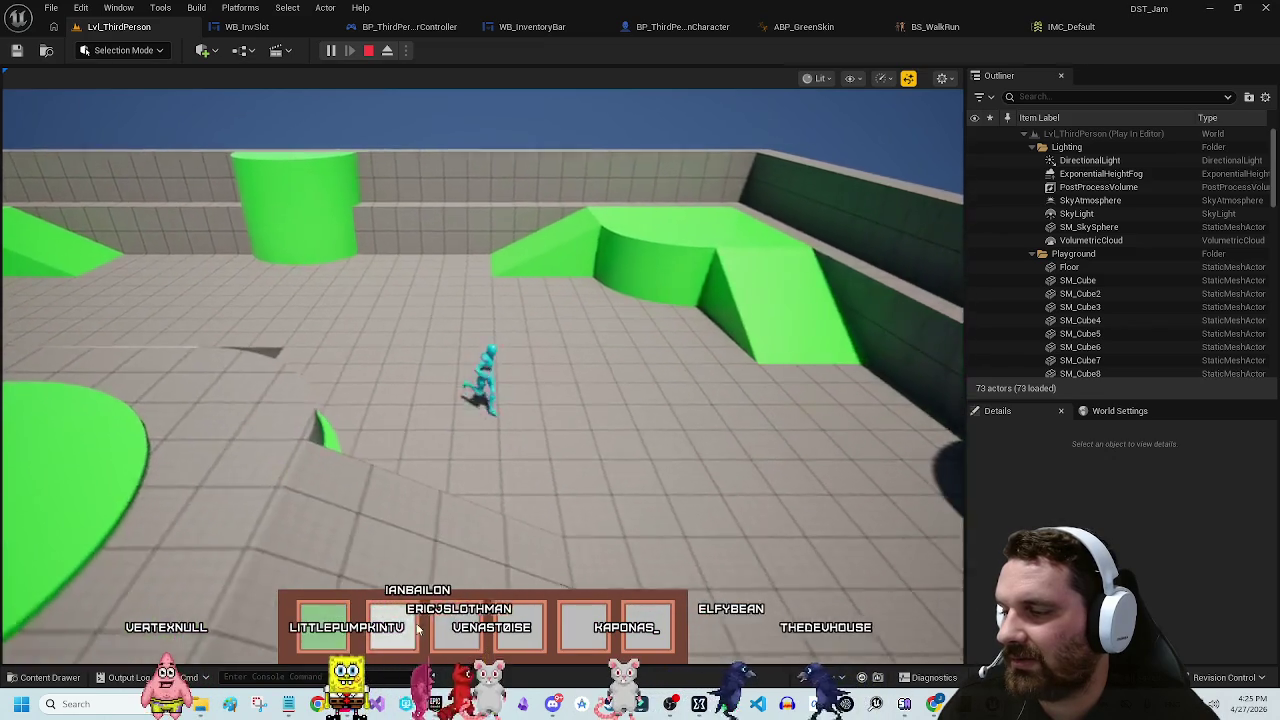
pyautogui.press('w')
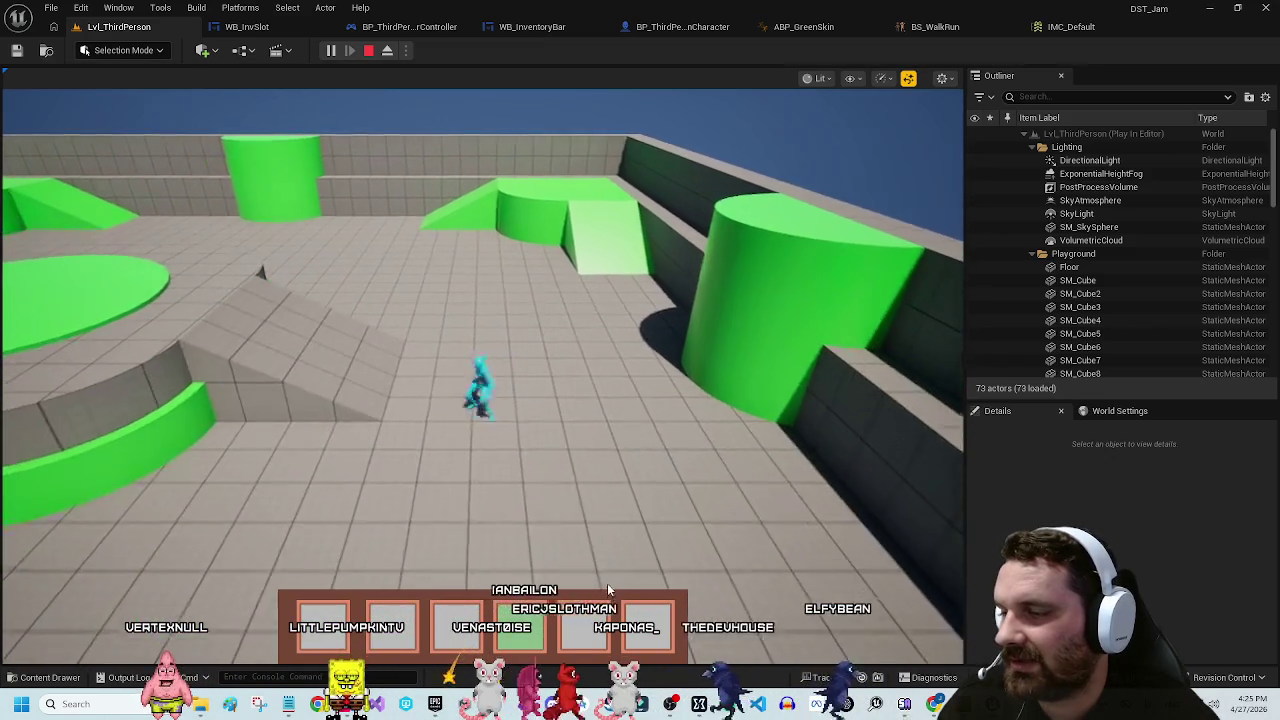
pyautogui.press('w')
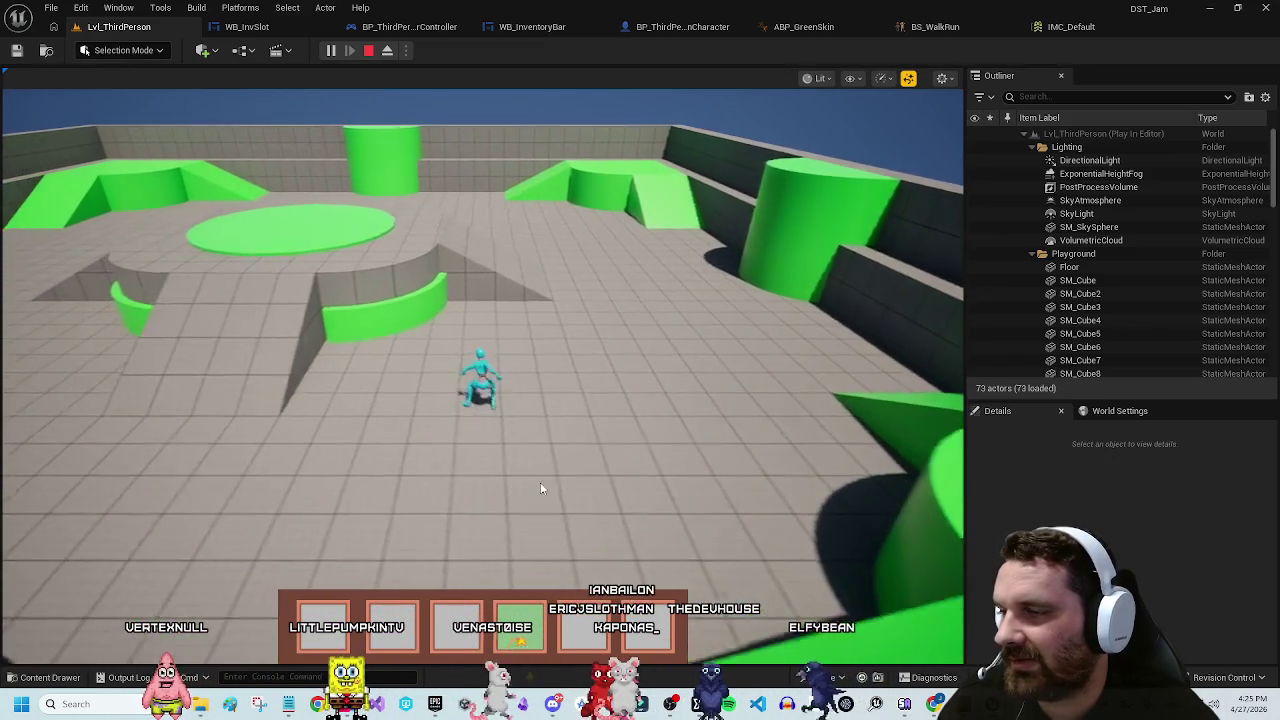
pyautogui.click(540, 488)
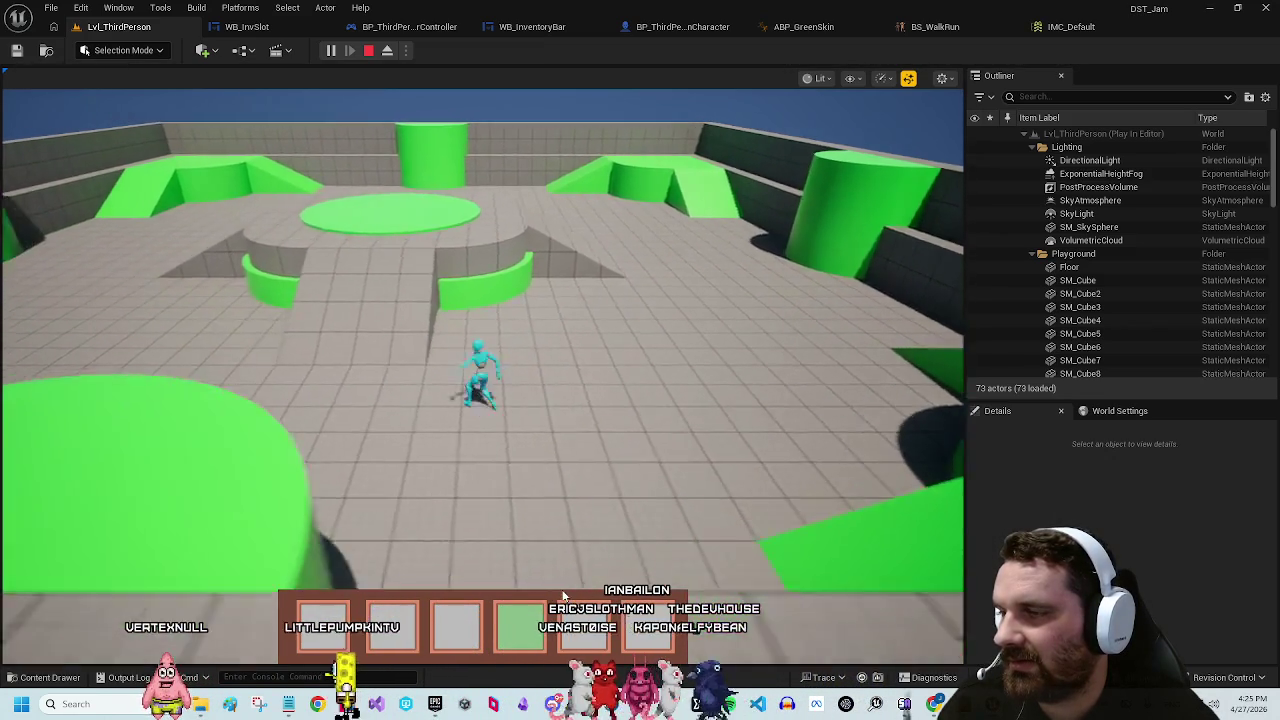
pyautogui.press('w')
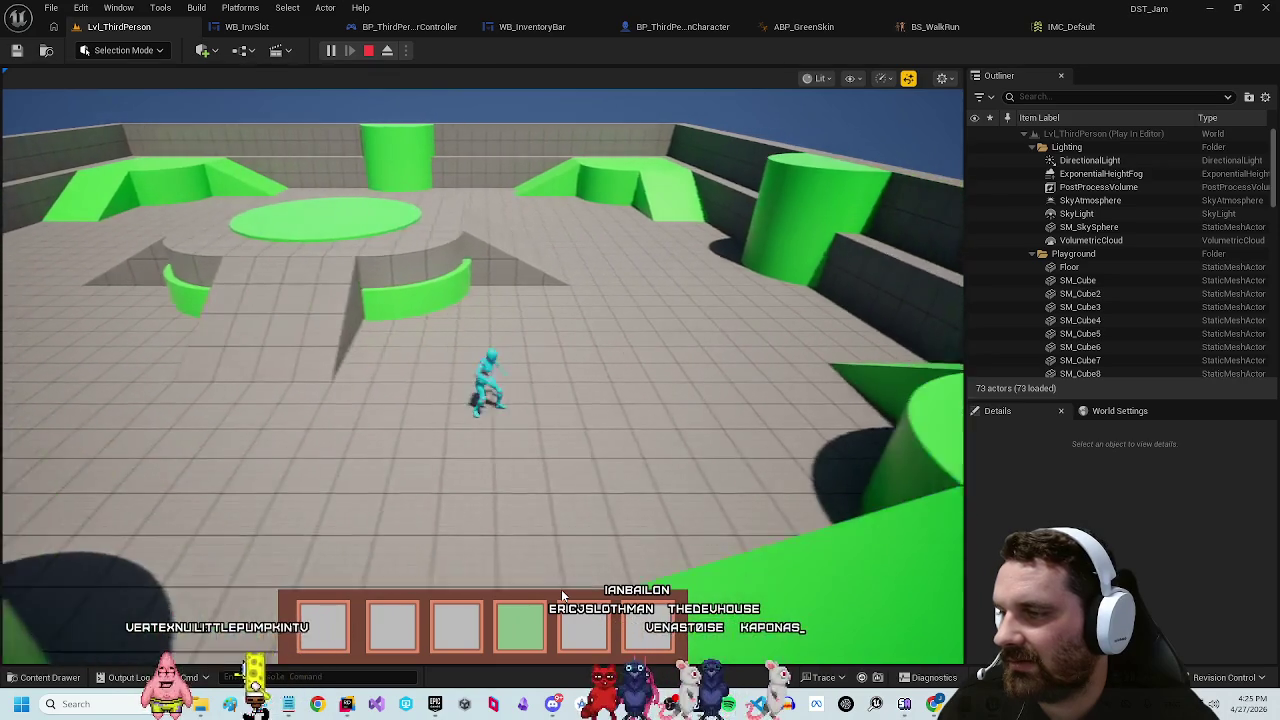
pyautogui.press('w')
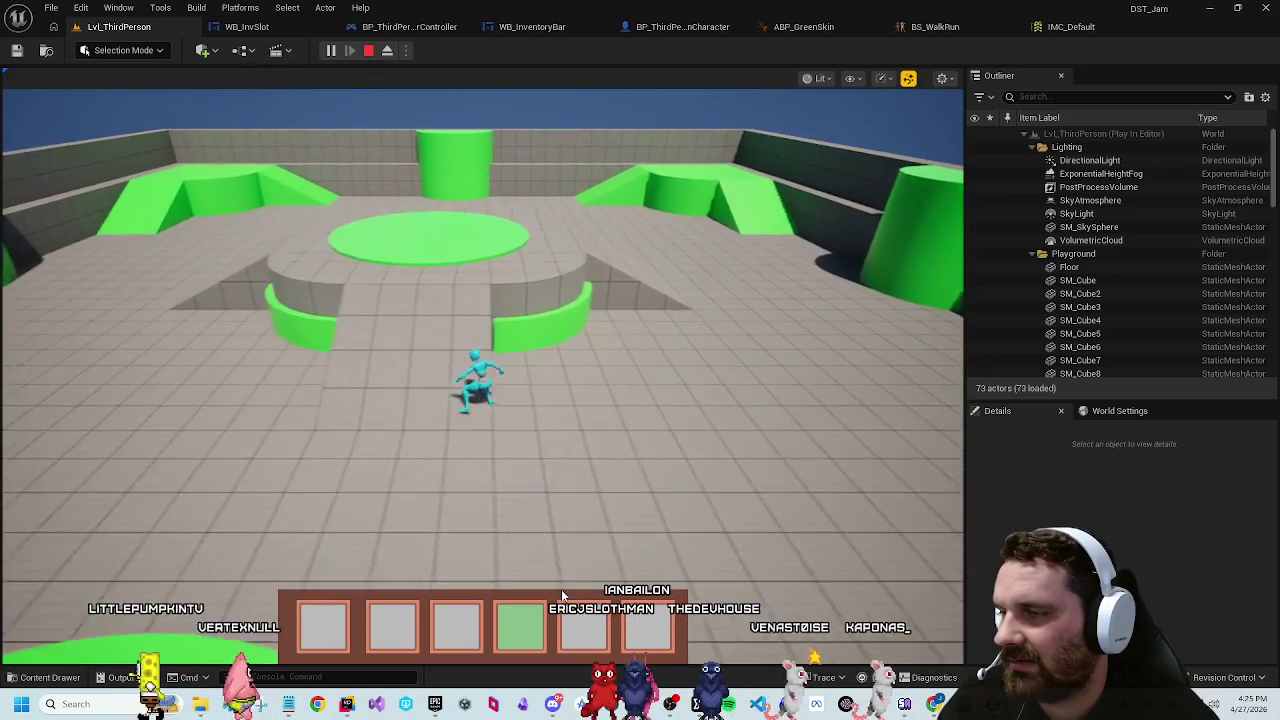
pyautogui.press('w')
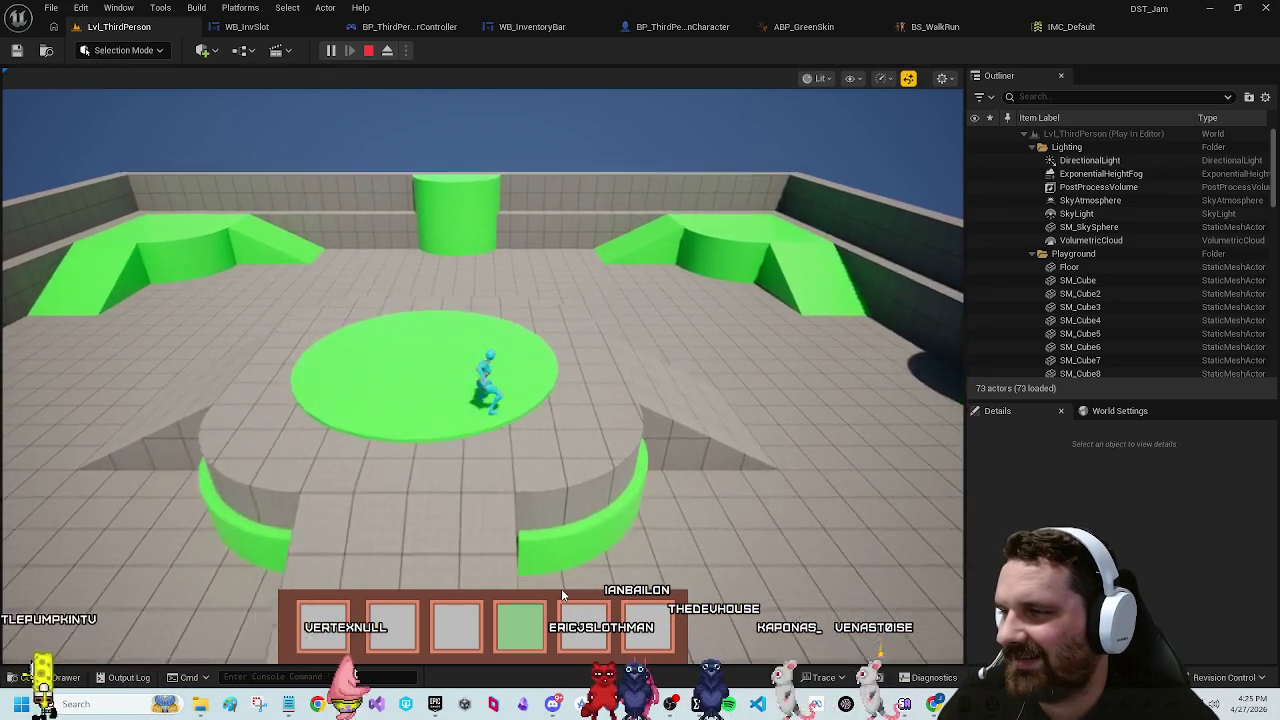
pyautogui.press('w')
pyautogui.click(561, 588)
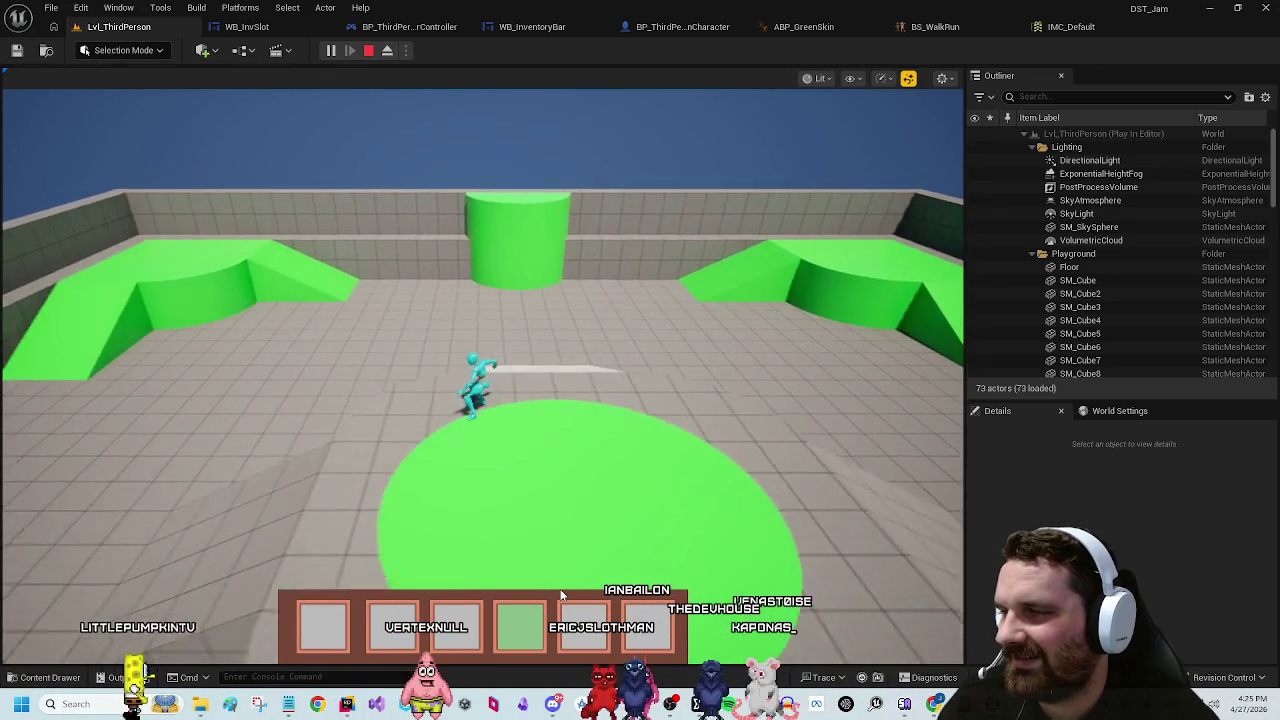
pyautogui.press('w')
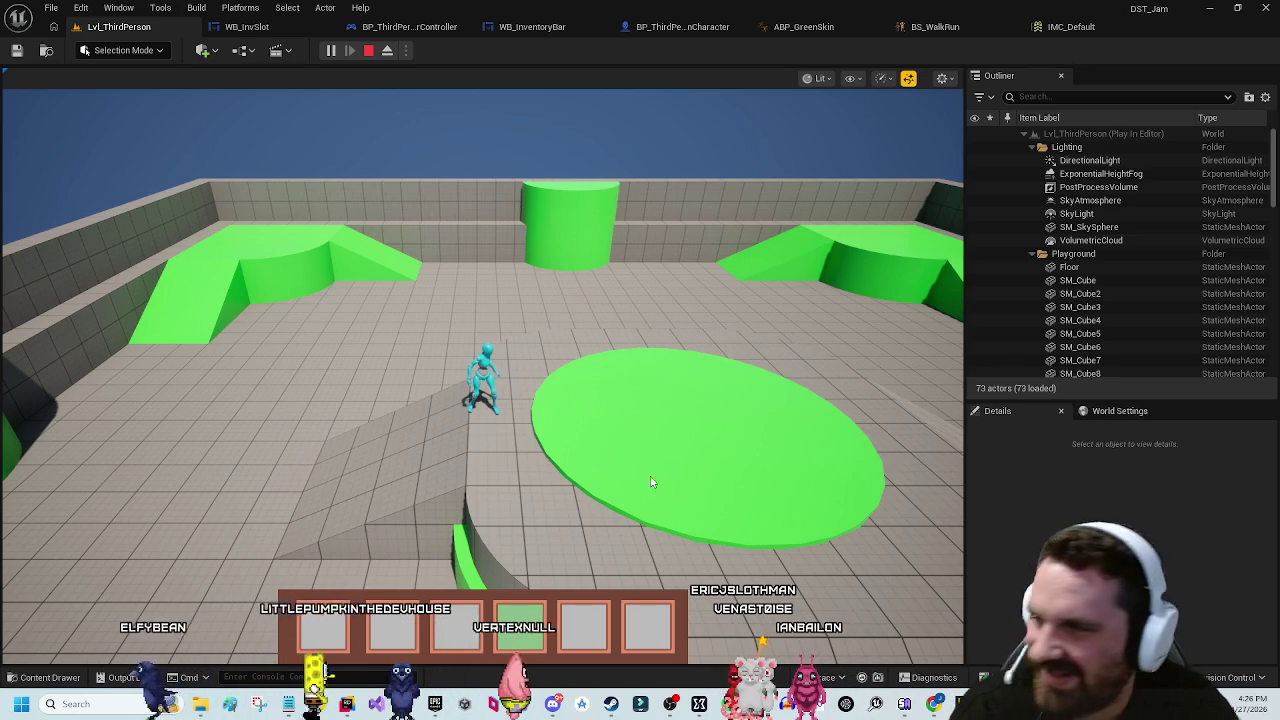
# Step: Select hotbar slots 1 and 6 with number keys, then cycle slots with the mouse wheel
pyautogui.press('1')
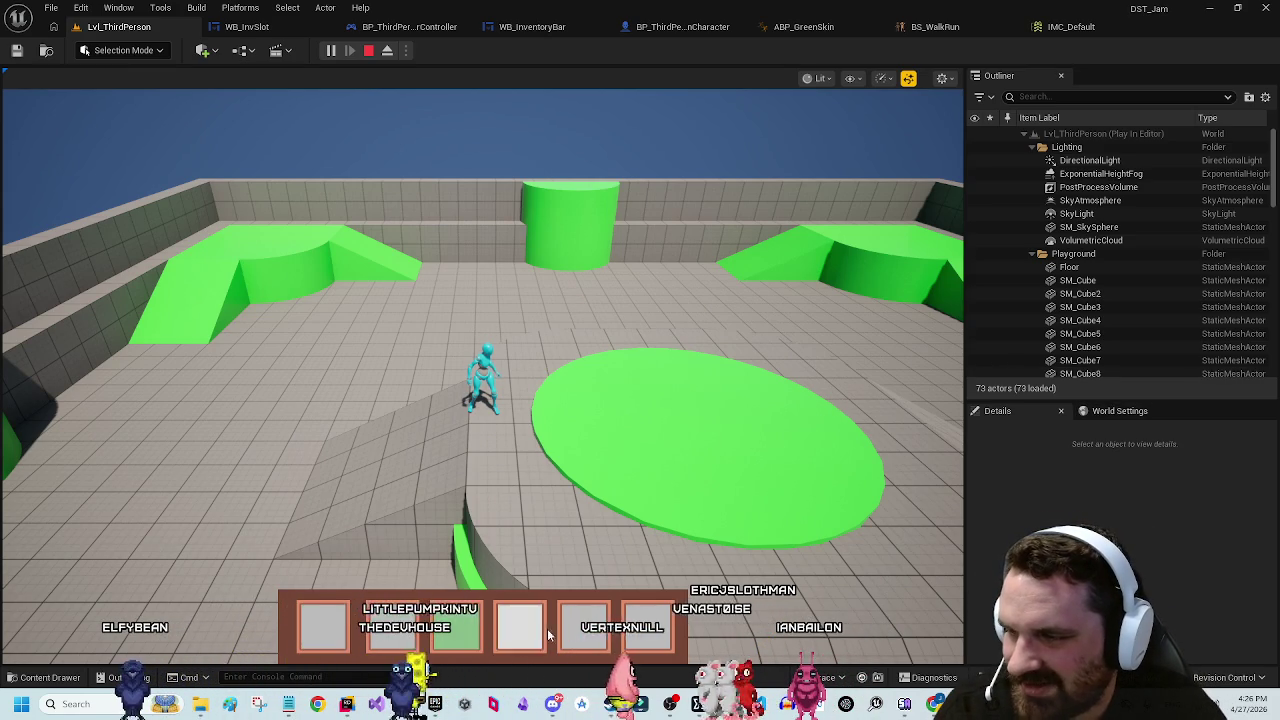
pyautogui.press('6')
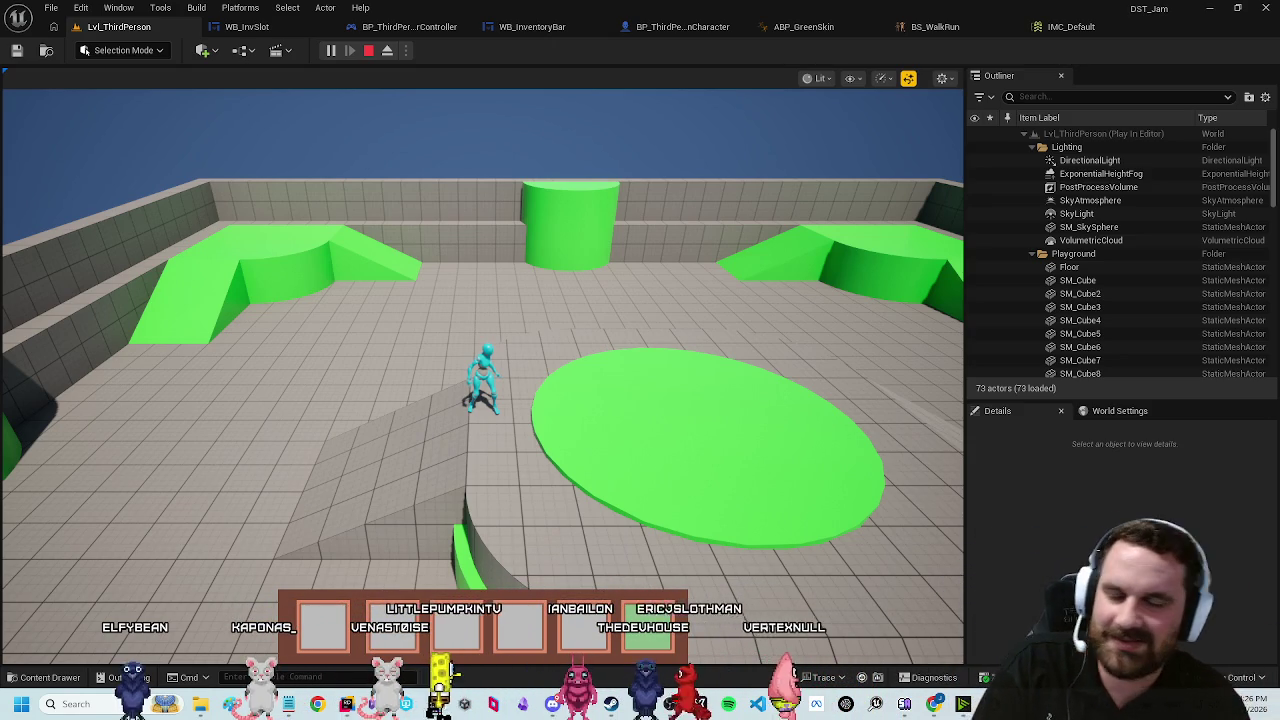
pyautogui.scroll(-4, 594, 630)
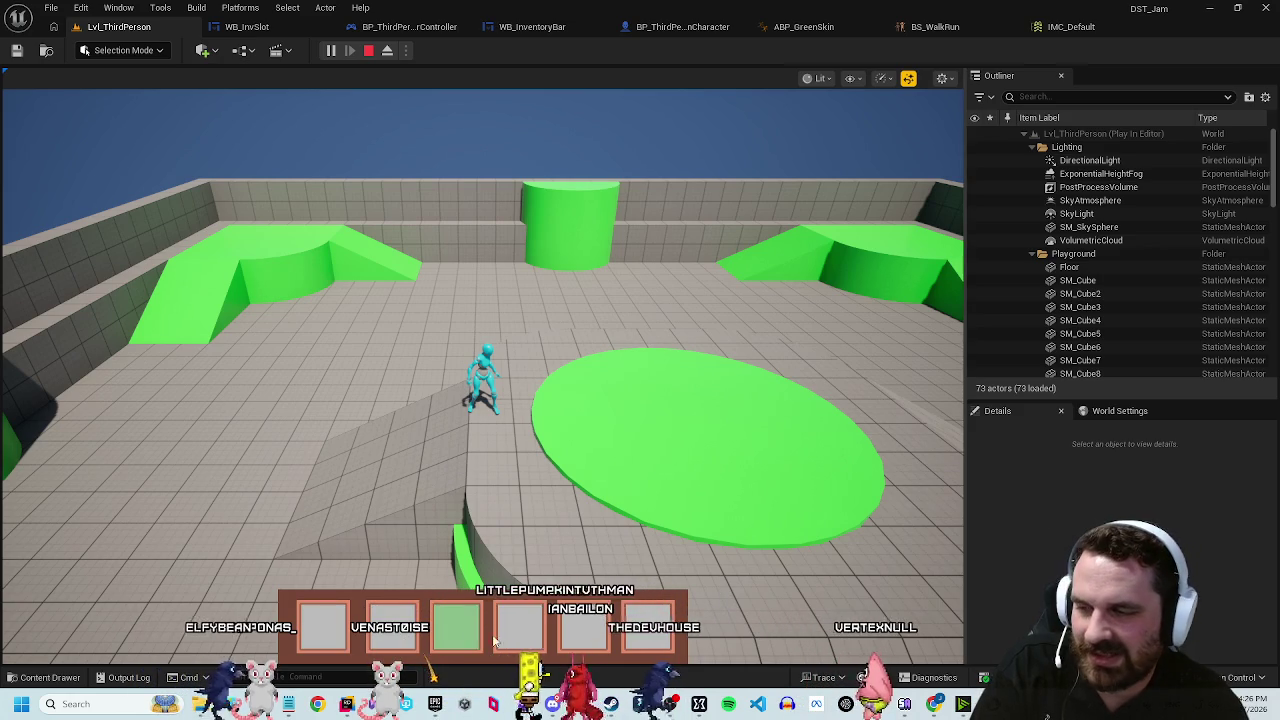
pyautogui.scroll(2, 622, 582)
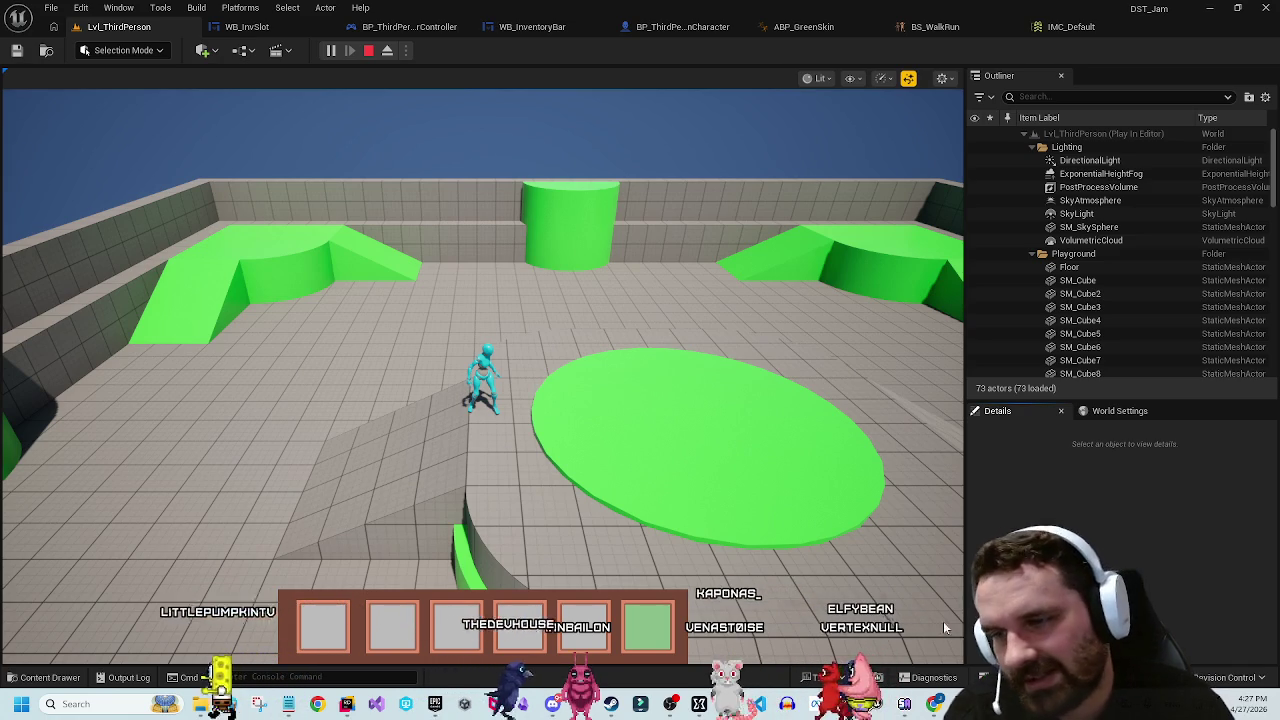
# Step: Switch to the jam notes and delete the UI and cursor lines under TODO
pyautogui.hotkey('alt', 'Tab')
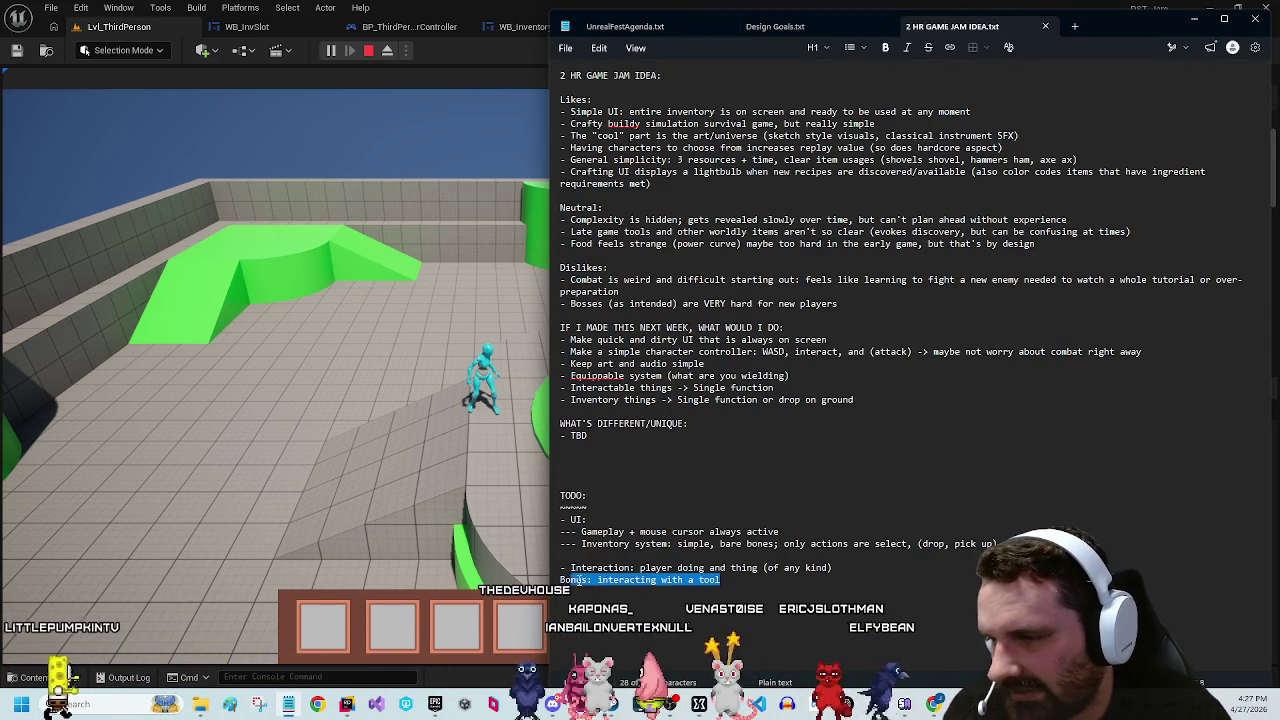
pyautogui.moveTo(790, 525); pyautogui.dragTo(699, 494)
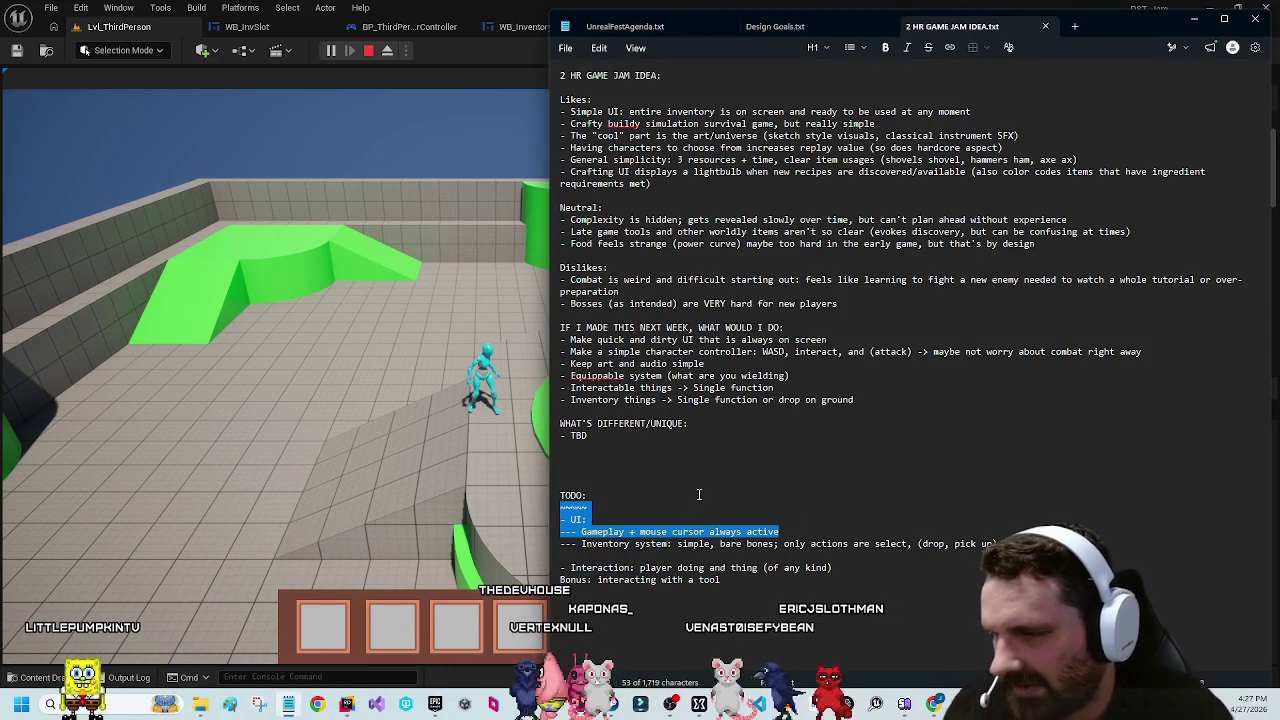
pyautogui.press('BackSpace')
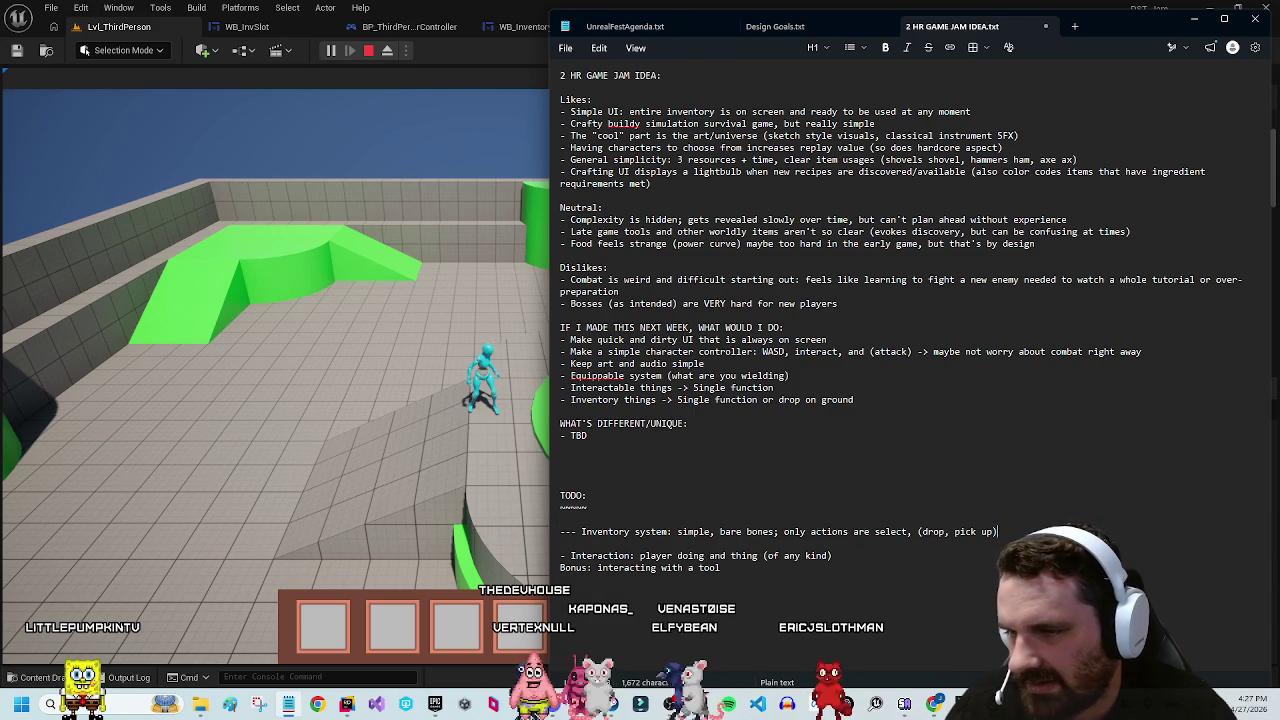
# Step: Move 'drop, pick up' onto a new 'Item' line and remove the Interaction line
pyautogui.moveTo(998, 532); pyautogui.dragTo(583, 537)
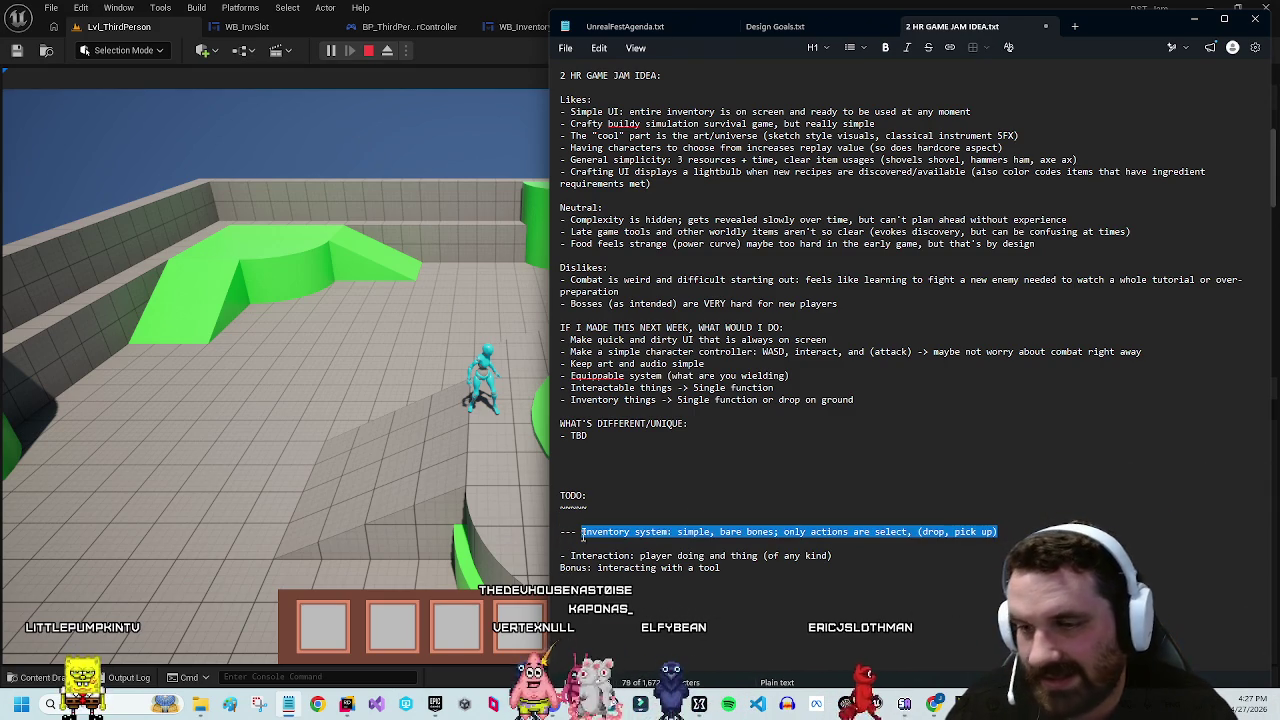
pyautogui.click(1020, 531)
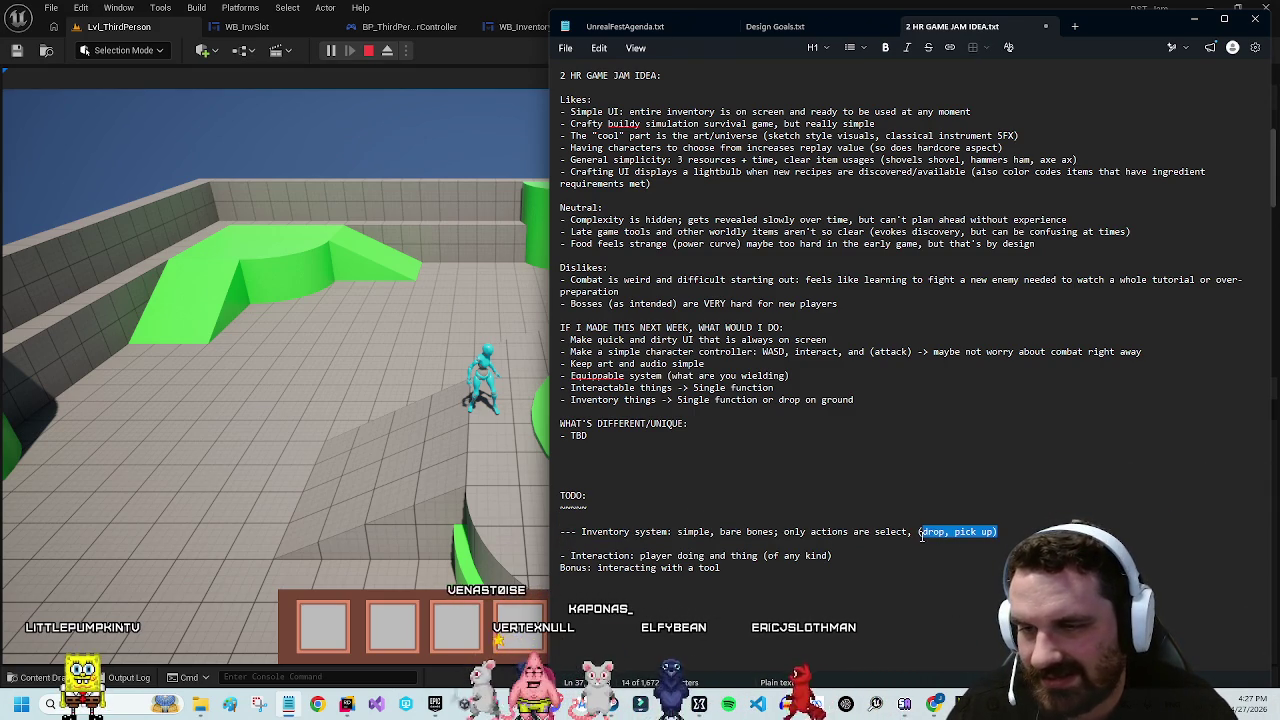
pyautogui.press('Return')
pyautogui.press('Return')
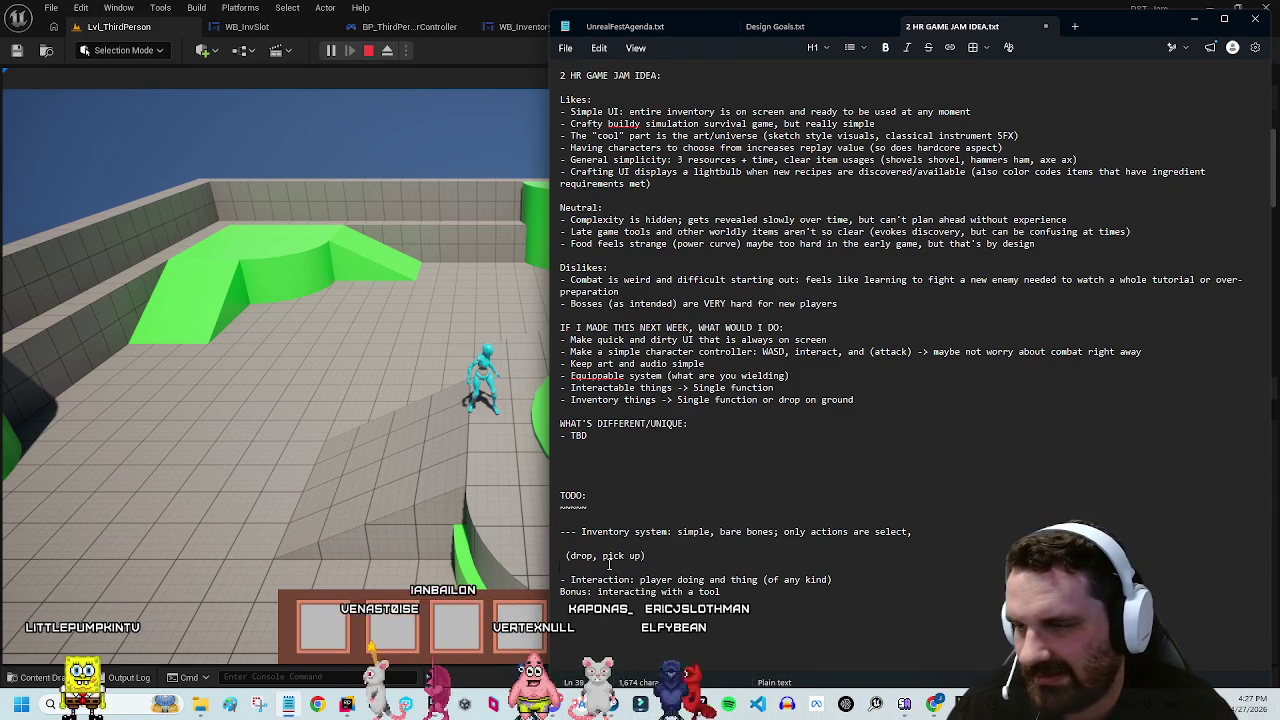
pyautogui.press('Return')
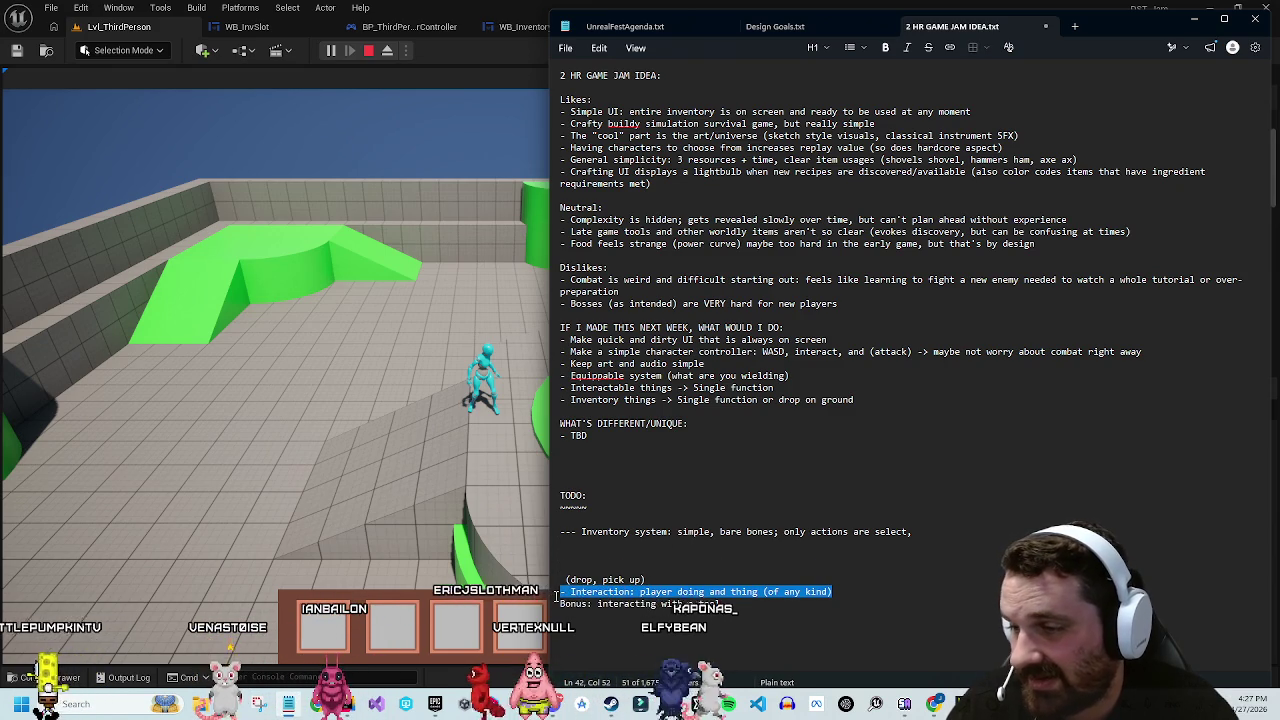
pyautogui.press('BackSpace')
pyautogui.write('iTE')
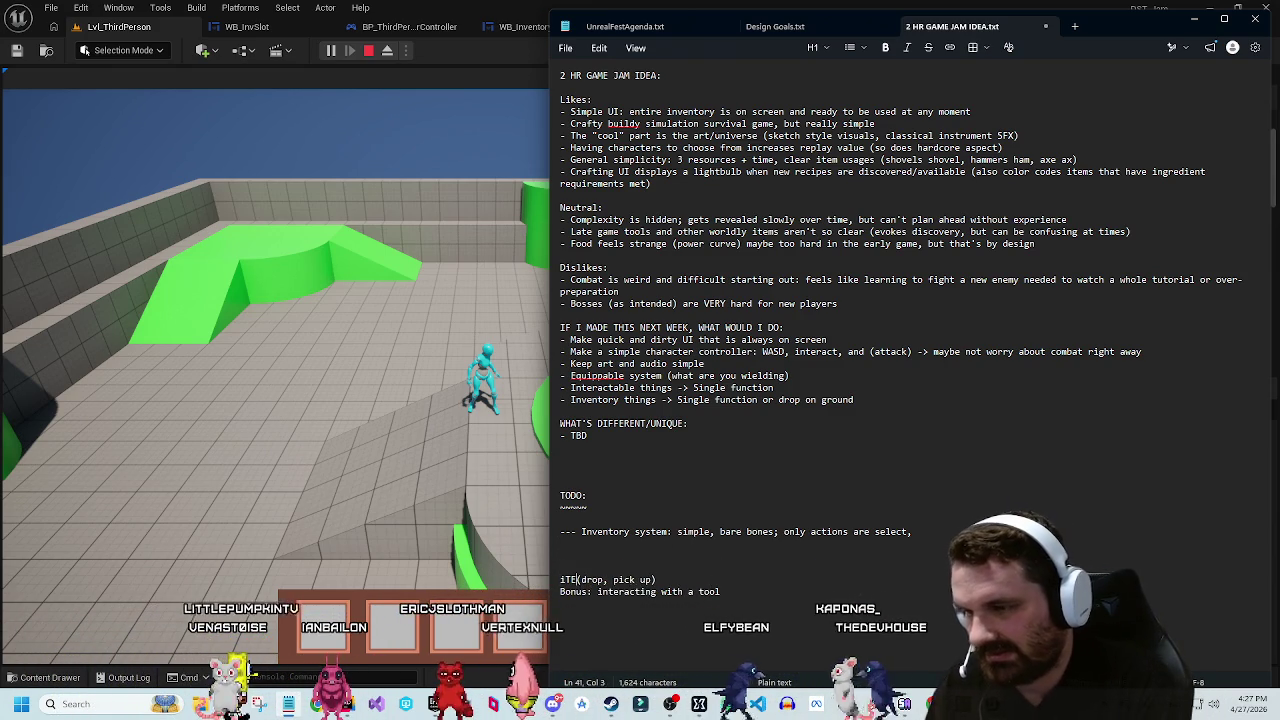
pyautogui.write('M')
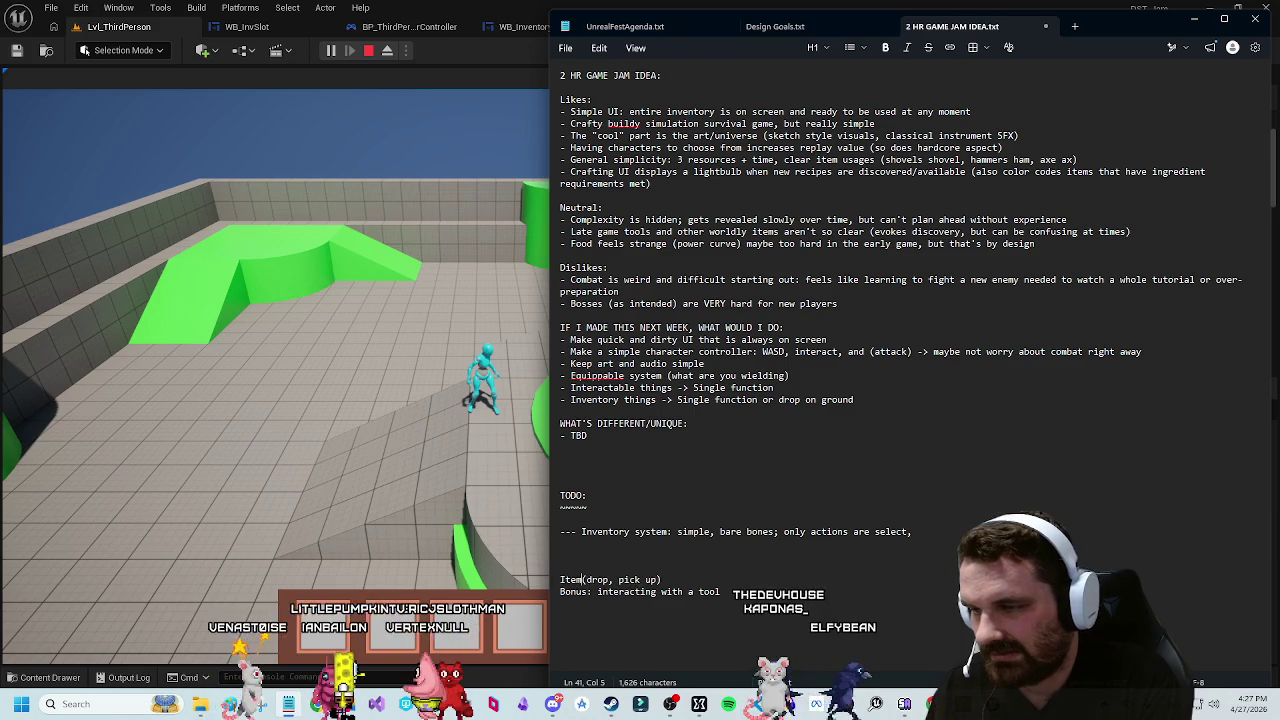
pyautogui.write('Item')
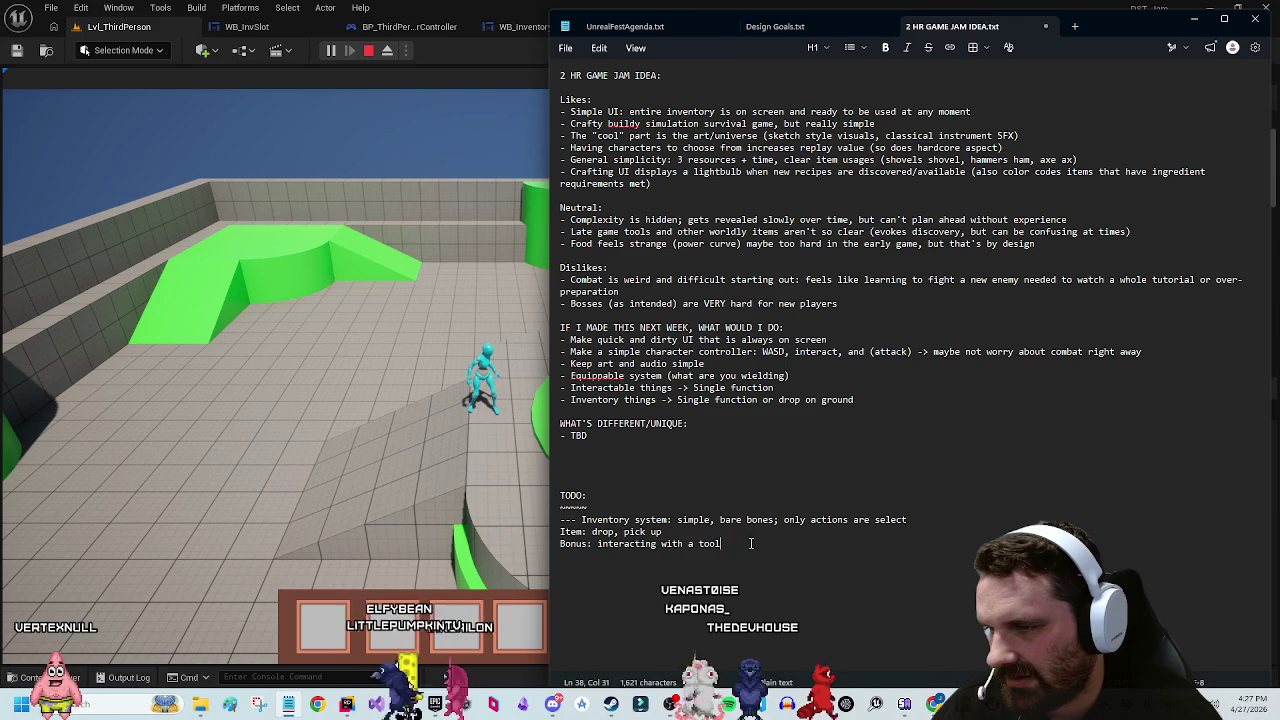
# Step: Append '(actual interactable)' to the Bonus line and minimize Notepad
pyautogui.click(936, 520)
pyautogui.press('Return')
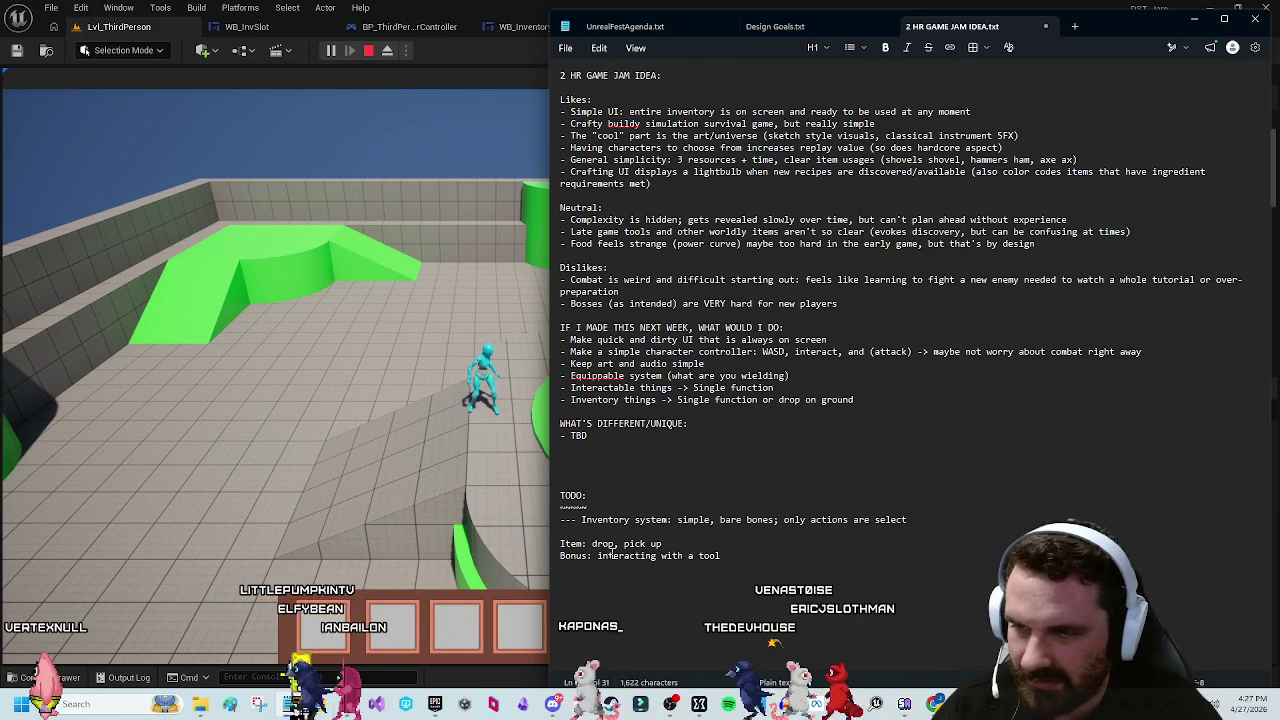
pyautogui.moveTo(720, 555); pyautogui.dragTo(600, 557)
pyautogui.press('End')
pyautogui.write('(a')
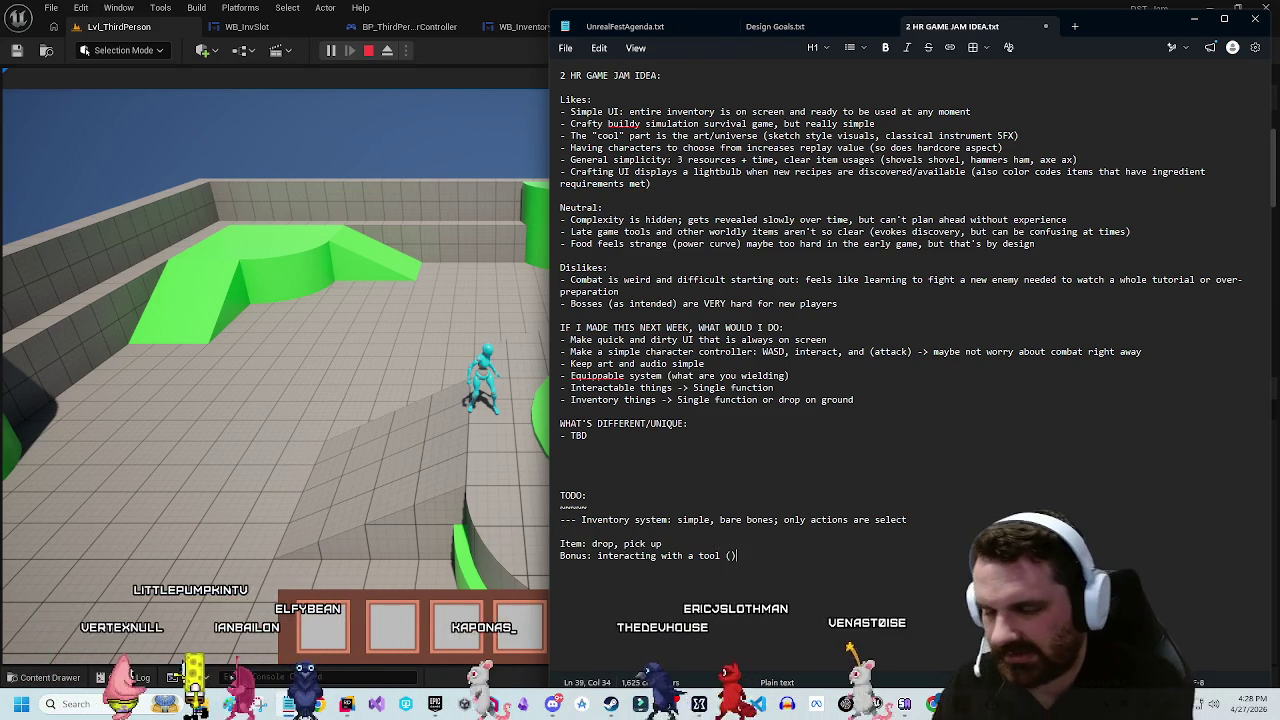
pyautogui.write('ctual interactable')
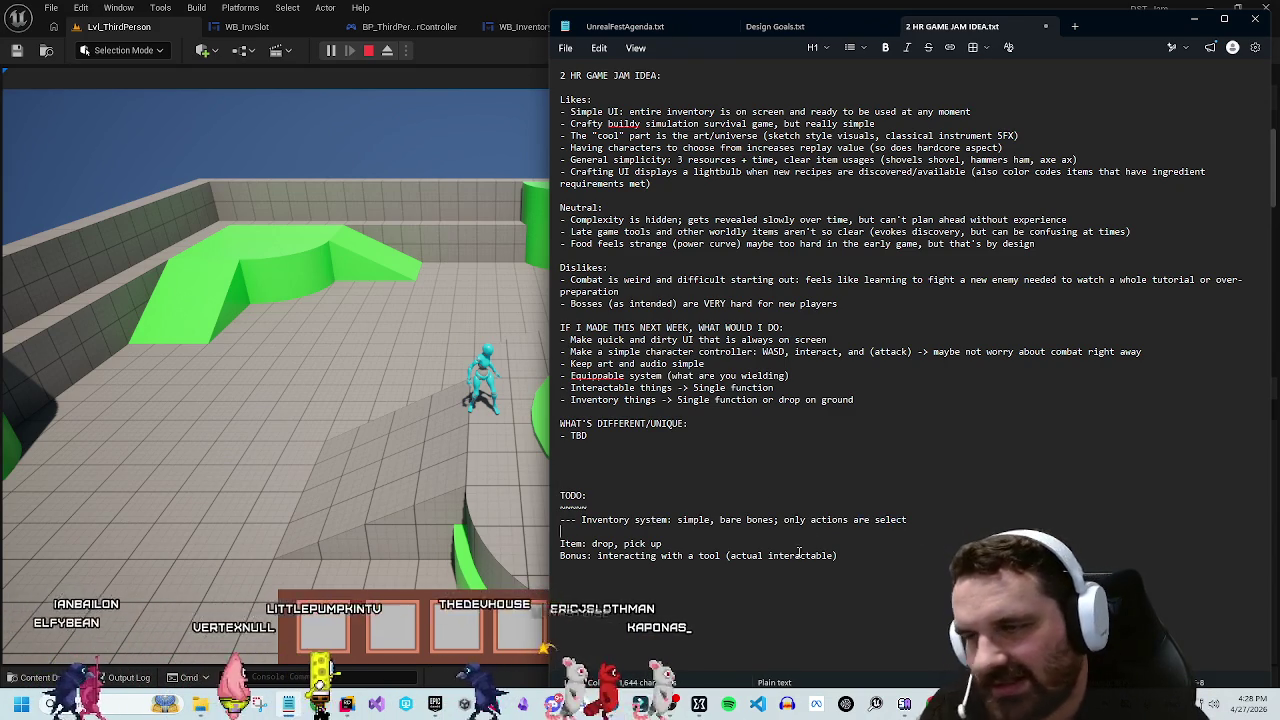
pyautogui.click(688, 608)
pyautogui.click(506, 58)
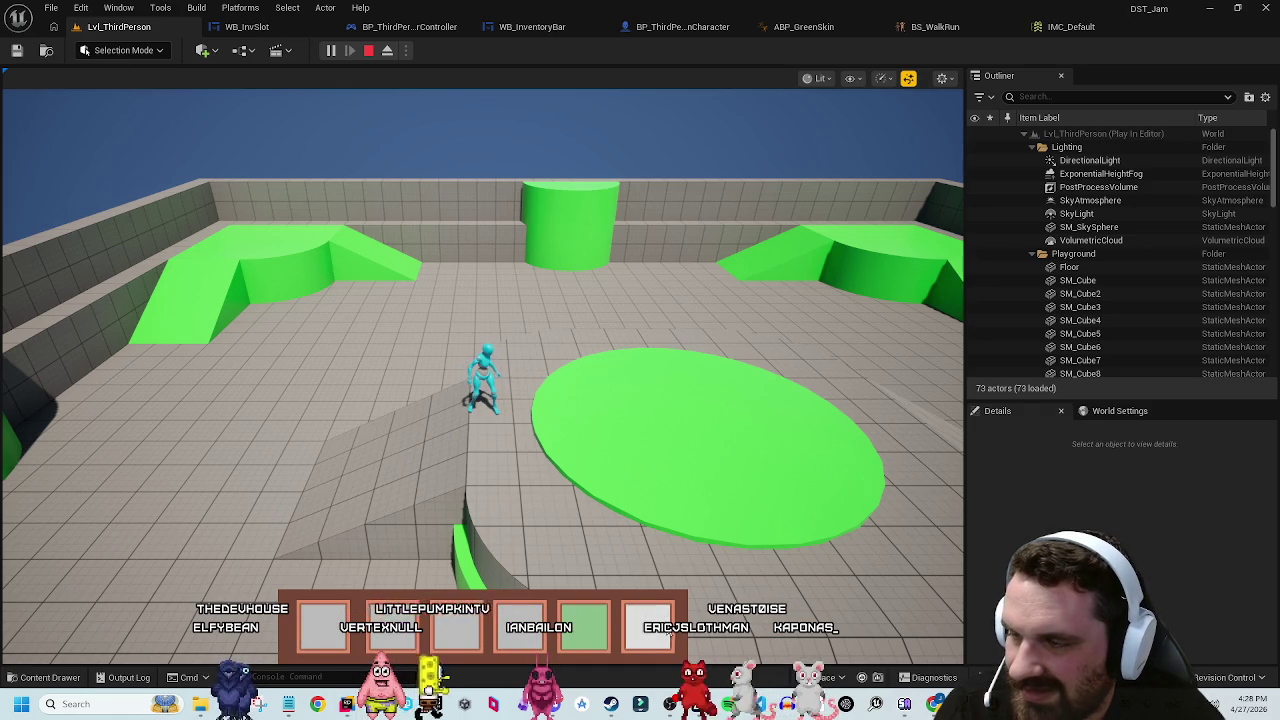
# Step: Refocus the running game and make the character jump
pyautogui.scroll(3, 607, 645)
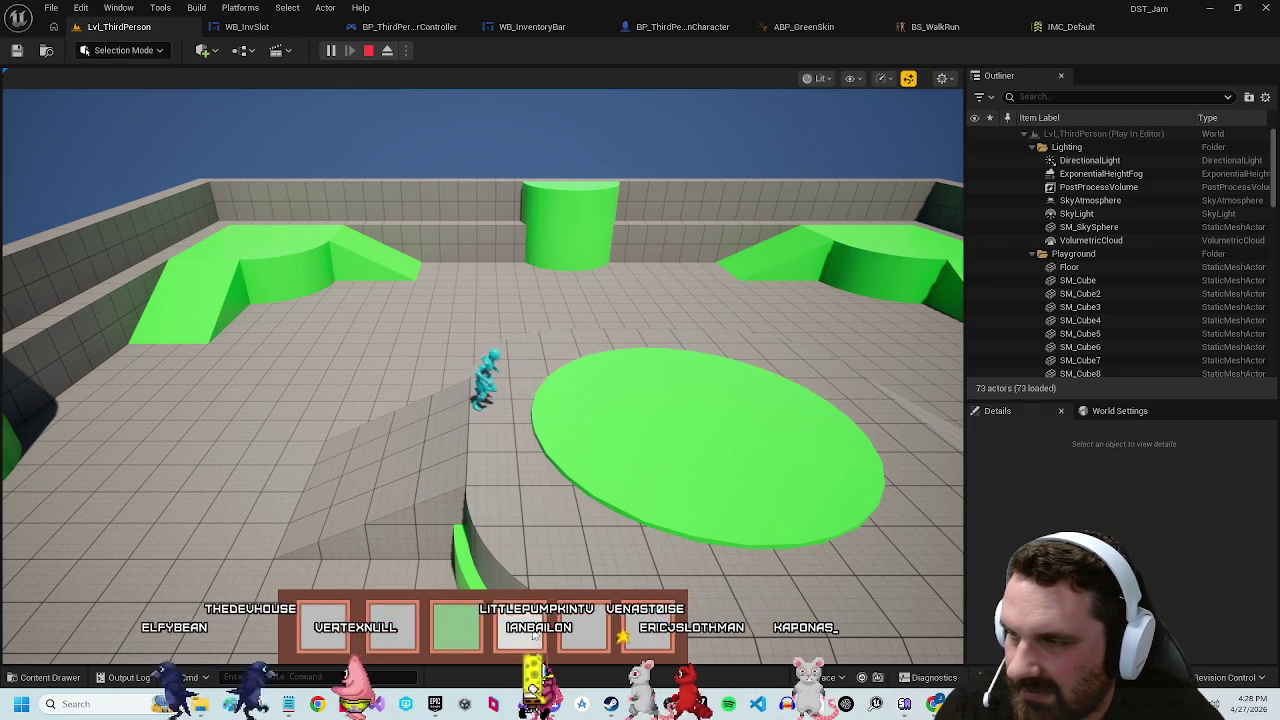
pyautogui.scroll(-3, 567, 632)
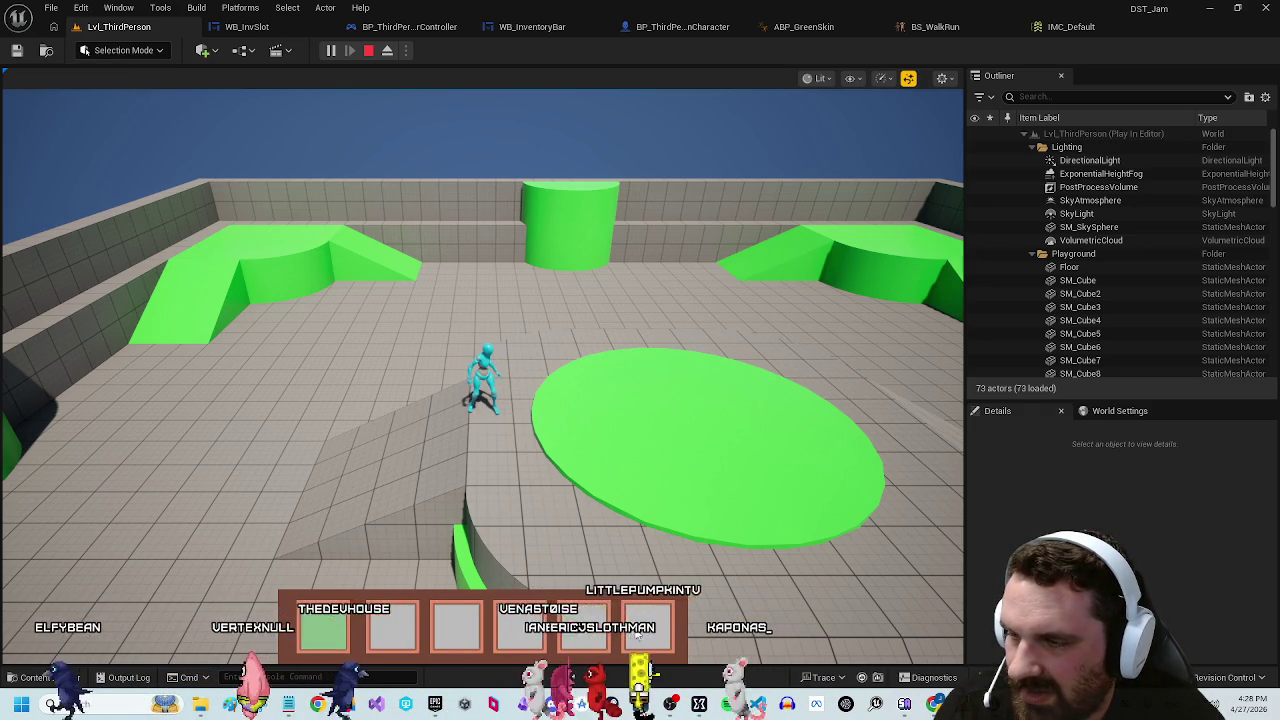
pyautogui.scroll(1, 591, 633)
pyautogui.click(618, 434)
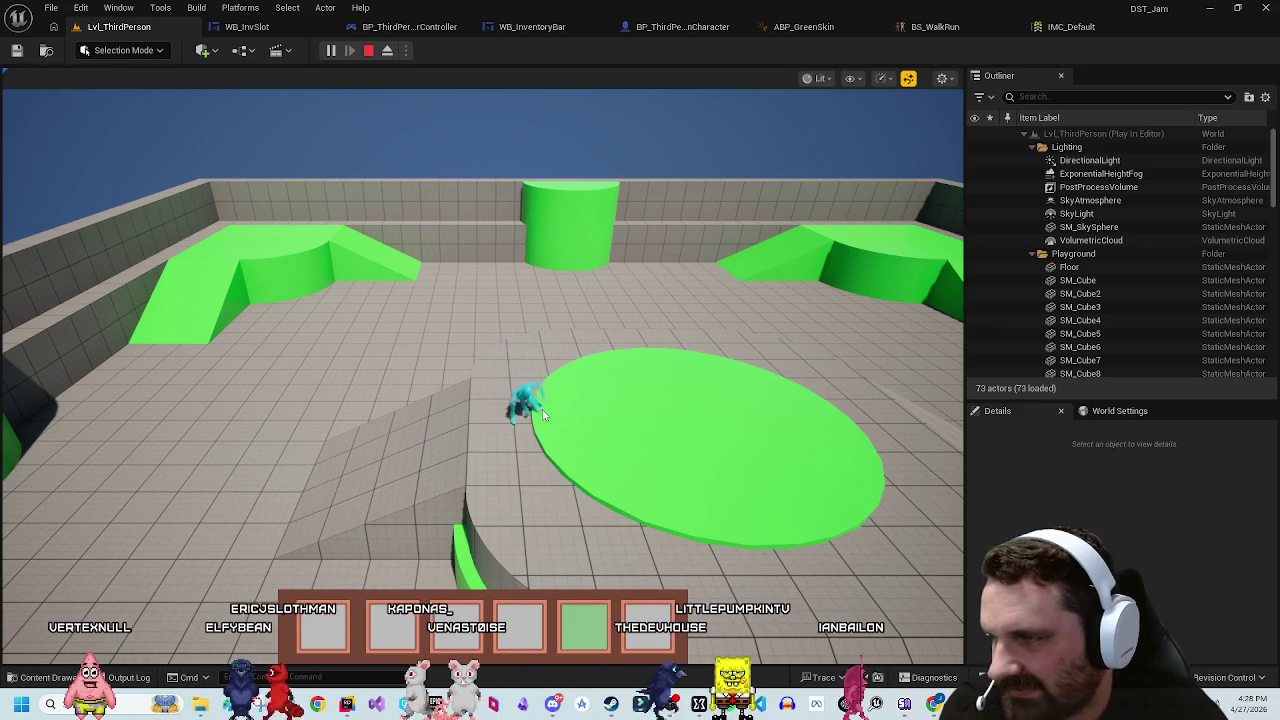
pyautogui.click(557, 473)
pyautogui.press('space')
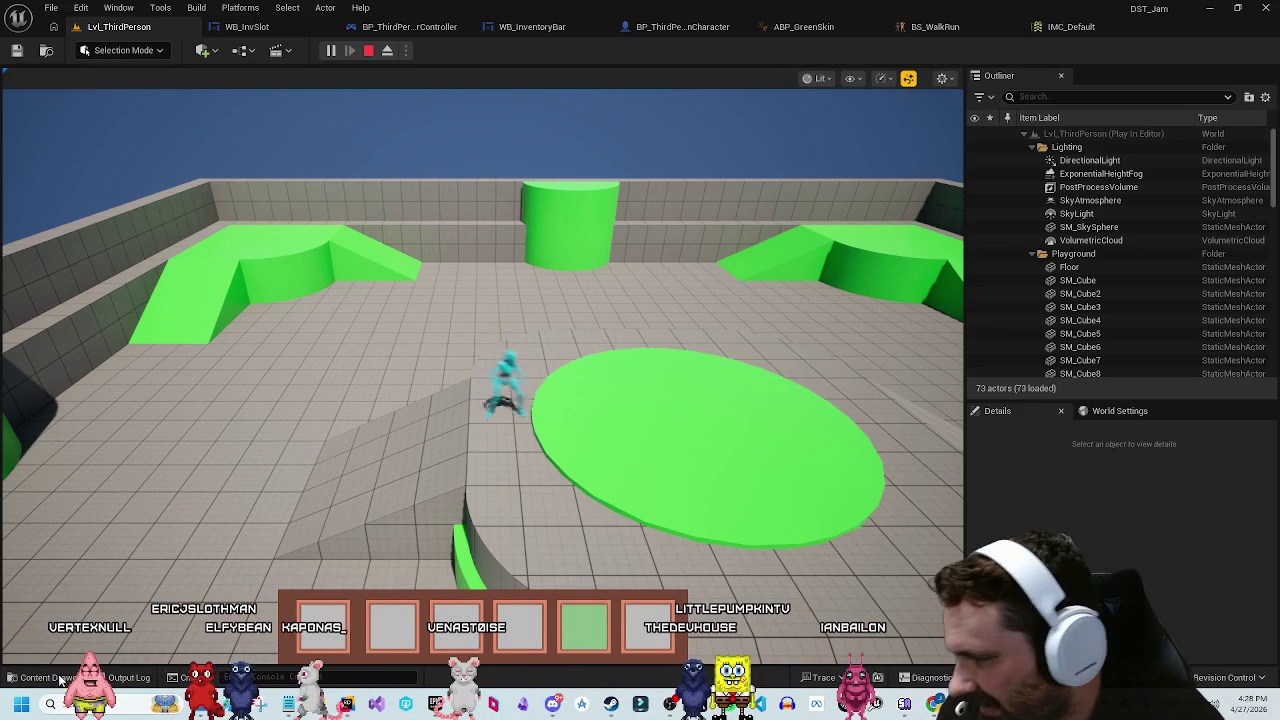
# Step: Open Sword_And_Shield_Slash from Content > Anims > Animations
pyautogui.click(60, 679)
pyautogui.click(608, 450)
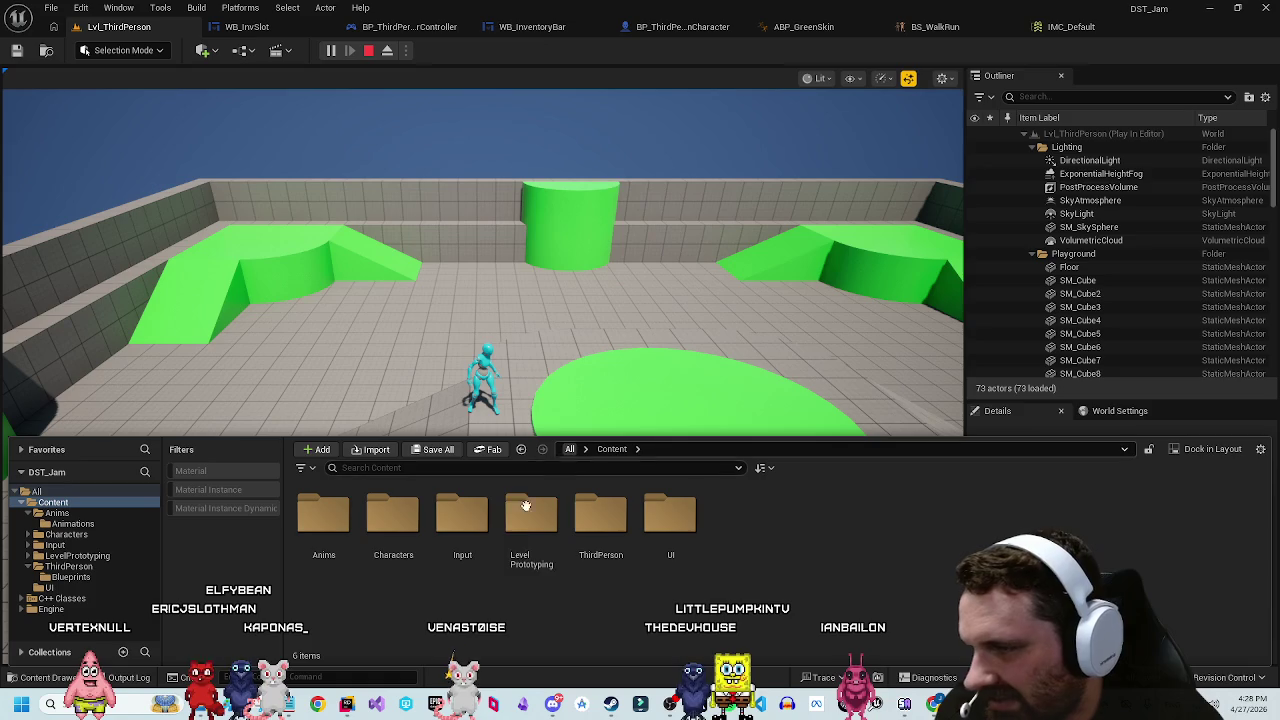
pyautogui.doubleClick(333, 520)
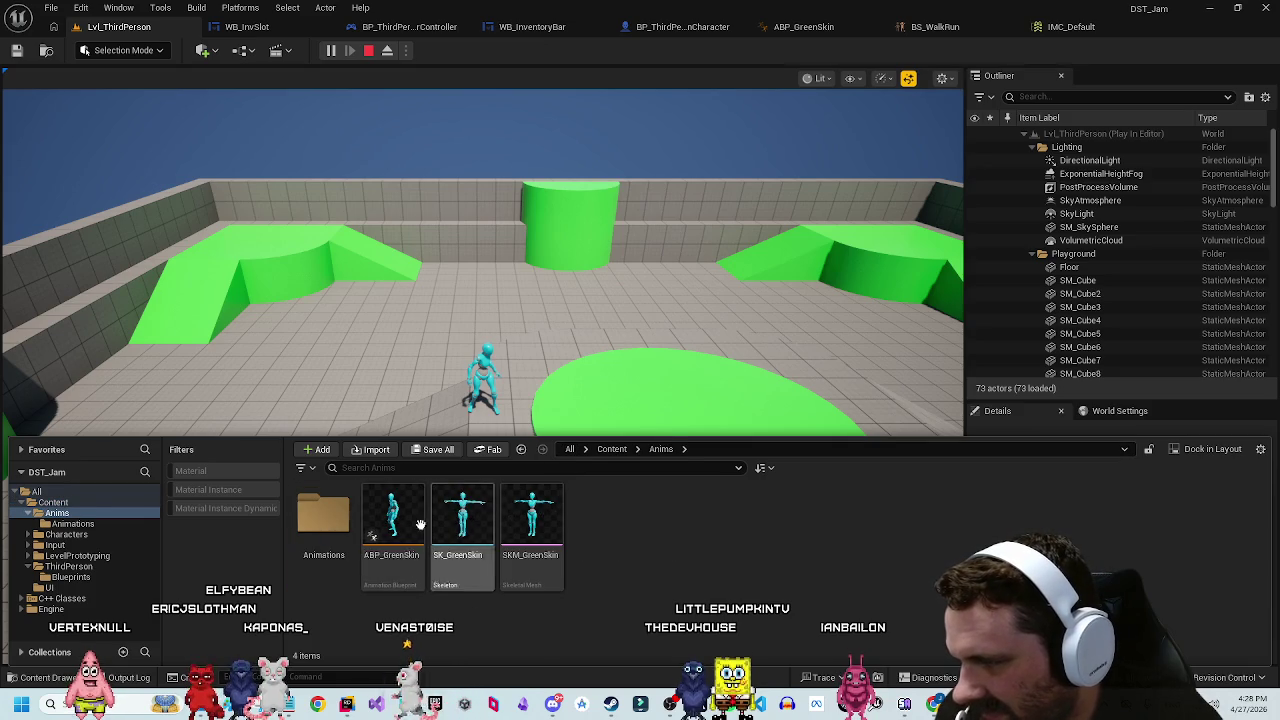
pyautogui.doubleClick(323, 515)
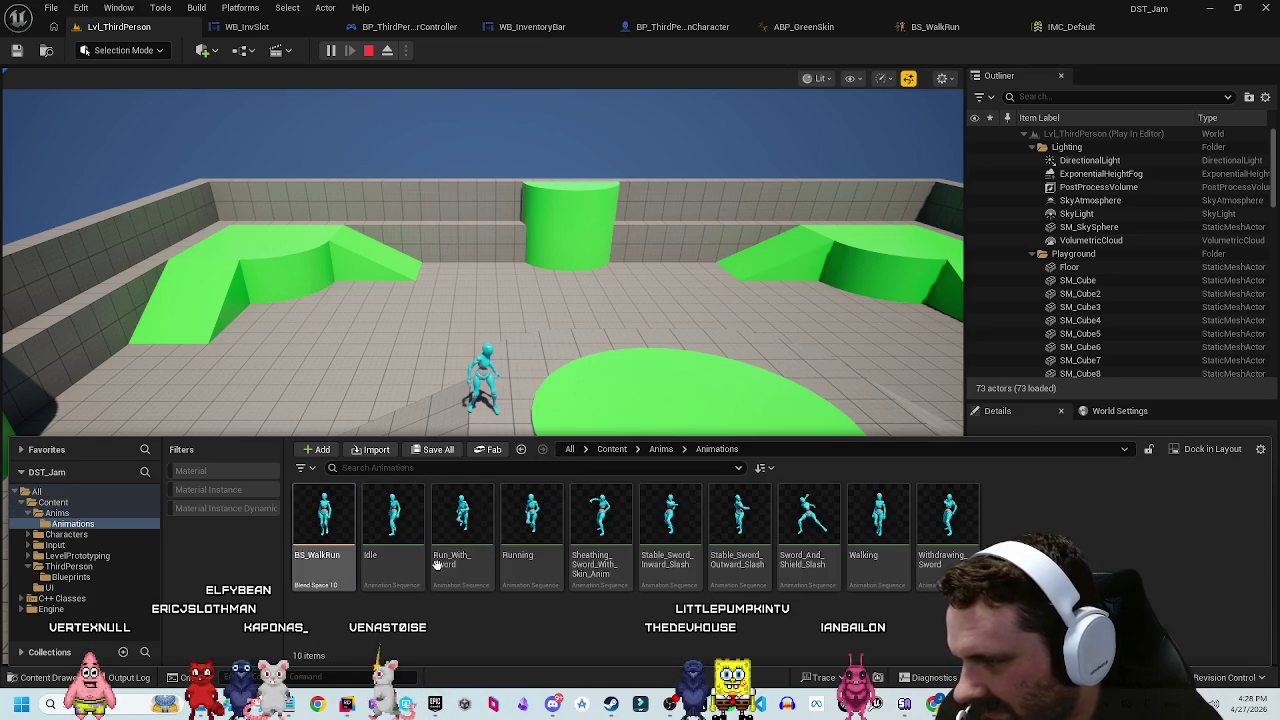
pyautogui.doubleClick(808, 515)
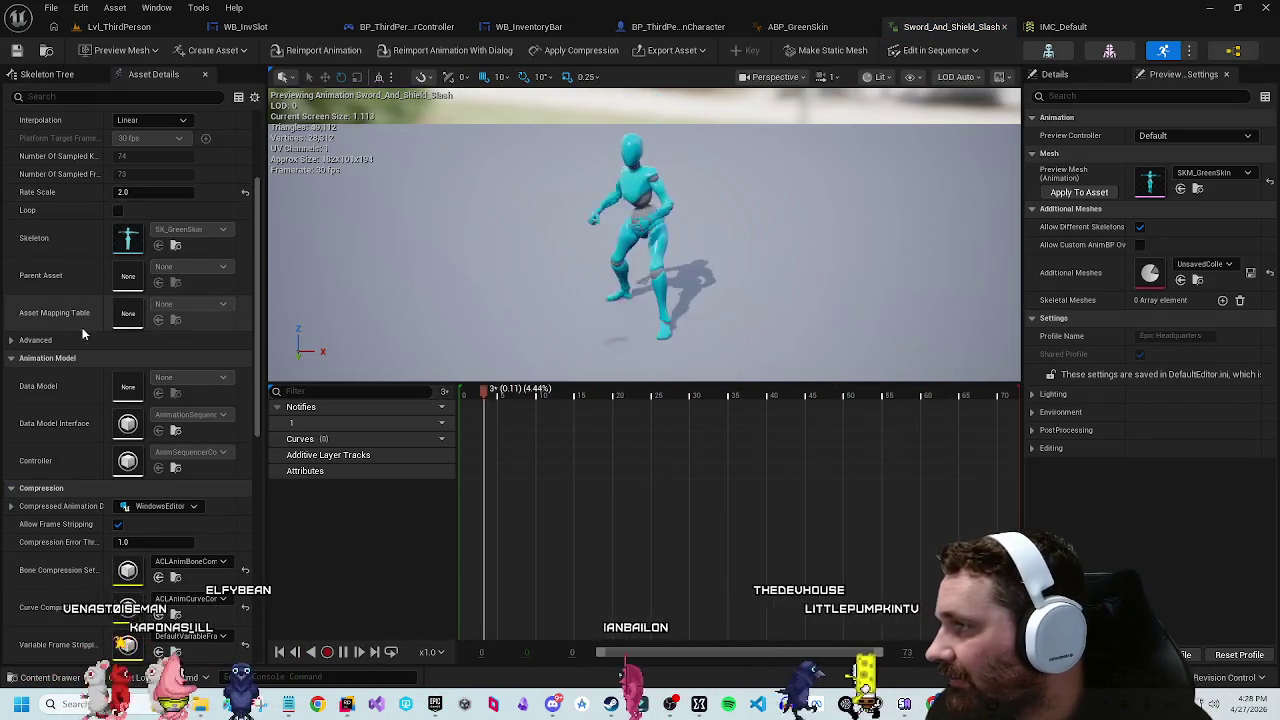
# Step: Inspect the animation's bone track list and advanced asset settings, then scroll to Root Motion
pyautogui.scroll(3, 84, 335)
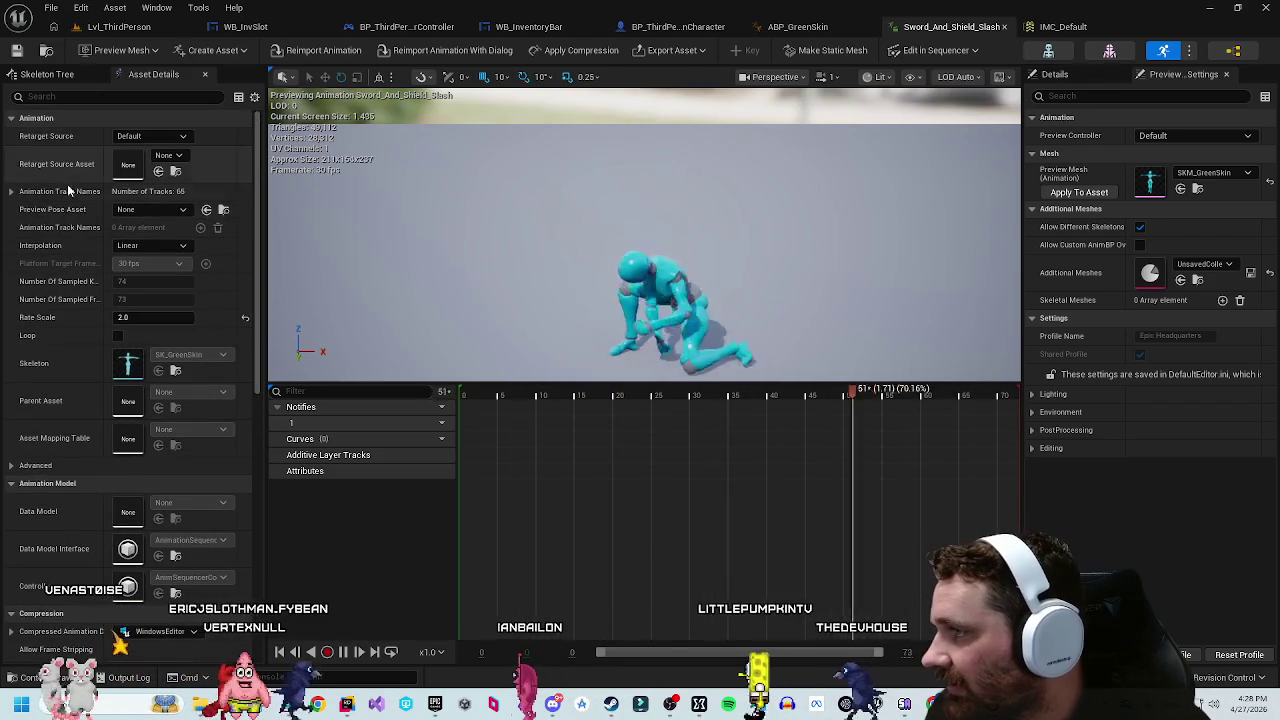
pyautogui.scroll(-3, 76, 424)
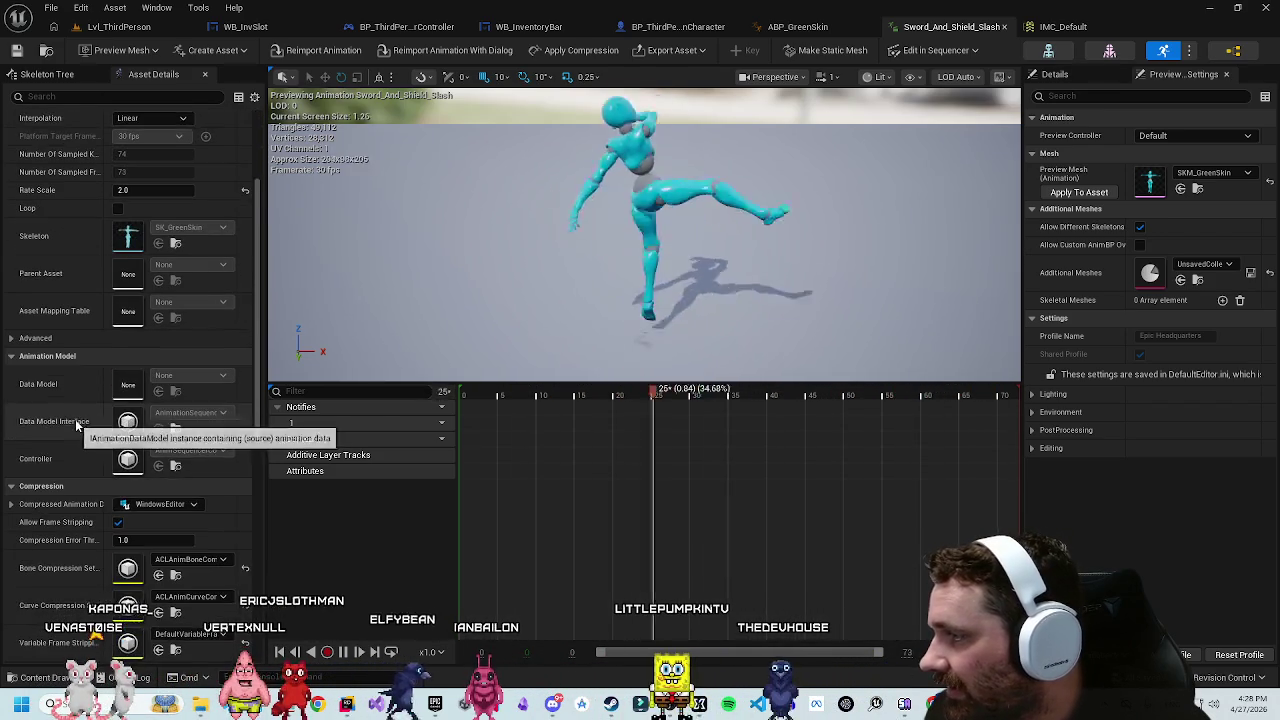
pyautogui.scroll(3, 90, 457)
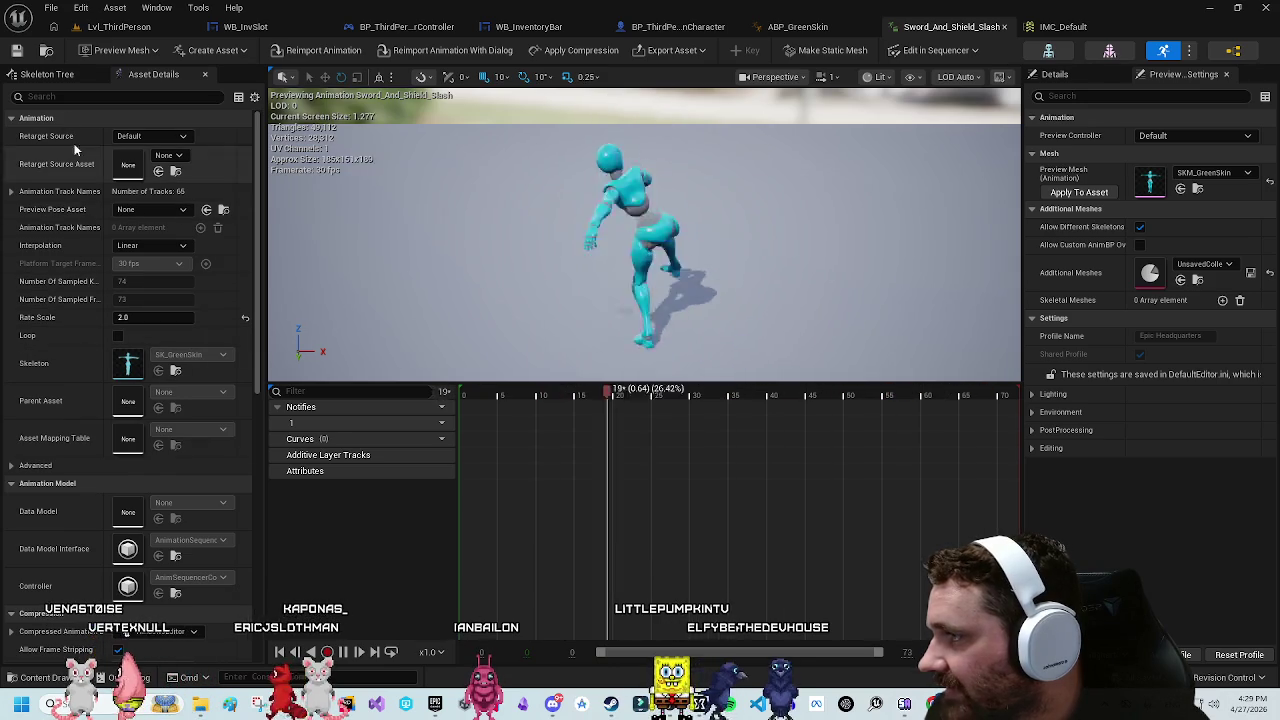
pyautogui.click(11, 191)
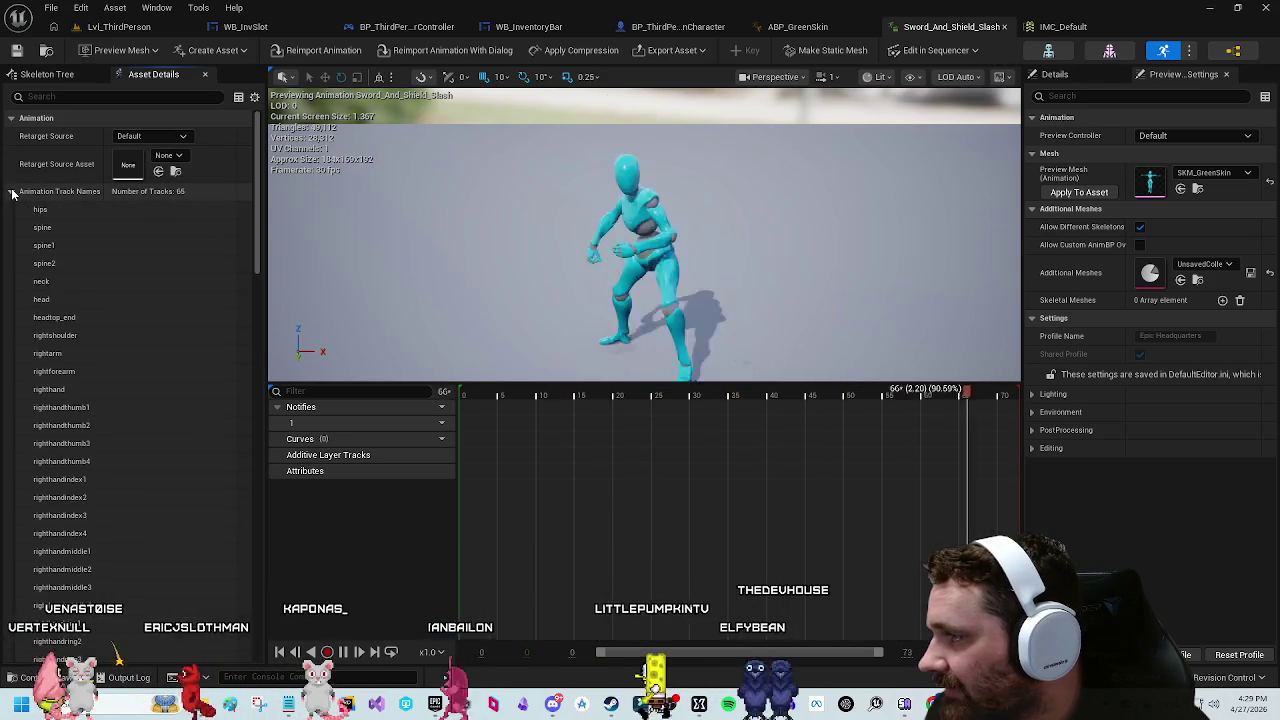
pyautogui.click(11, 191)
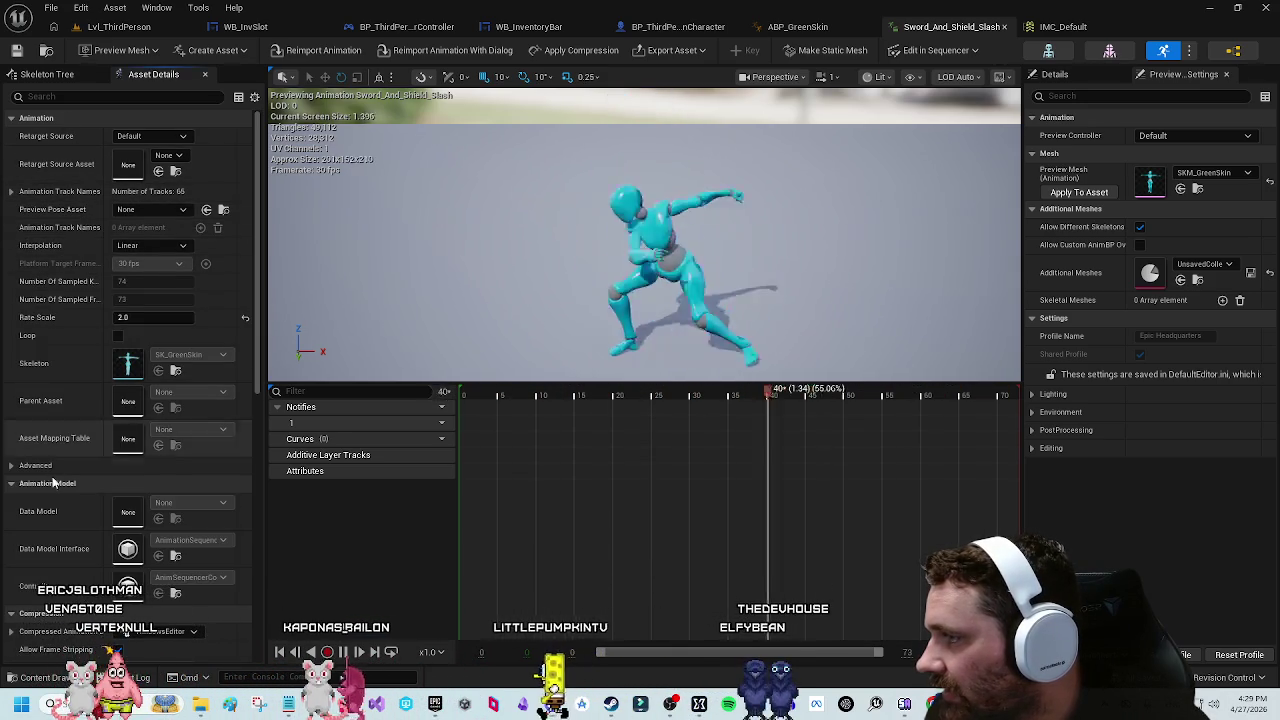
pyautogui.click(22, 466)
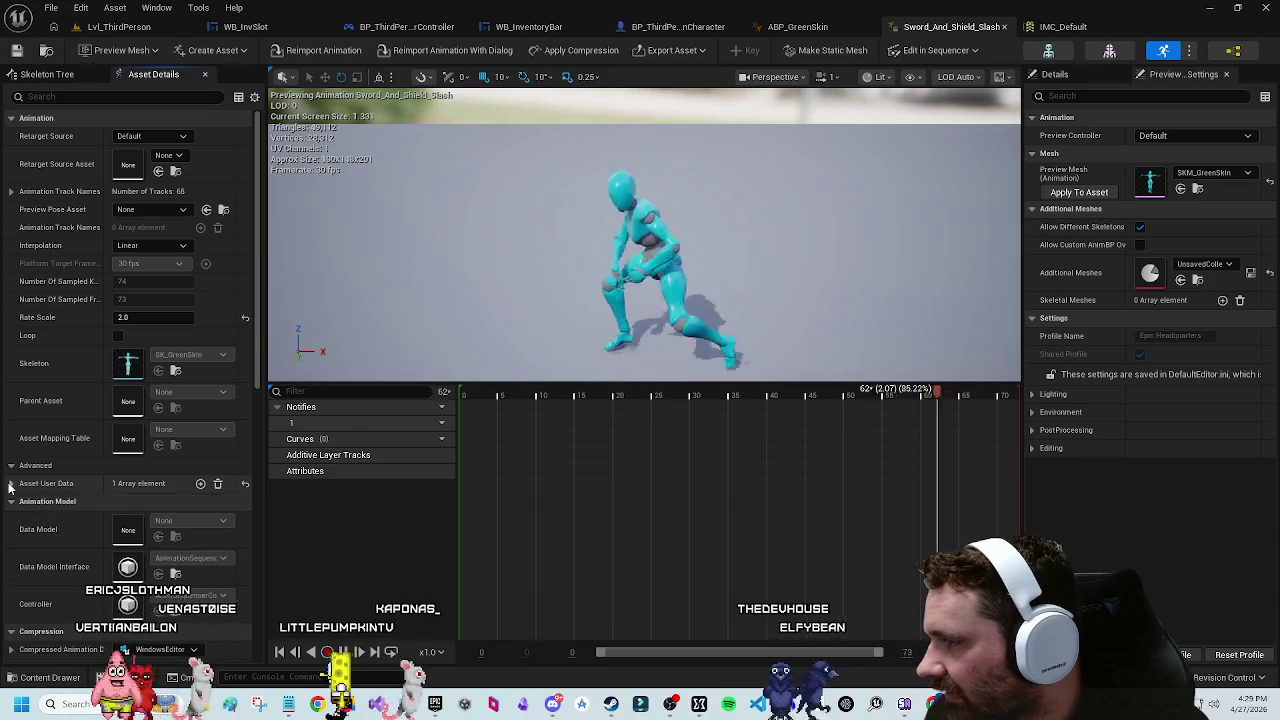
pyautogui.click(12, 466)
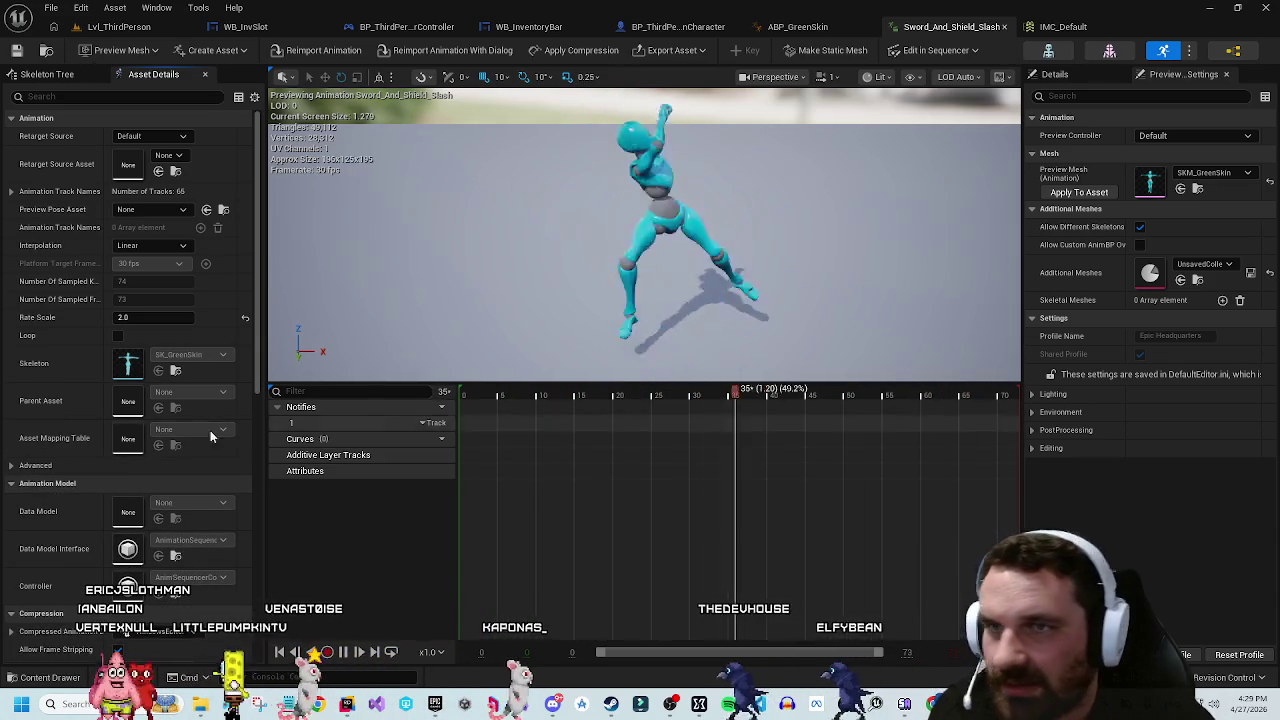
pyautogui.scroll(-6, 210, 430)
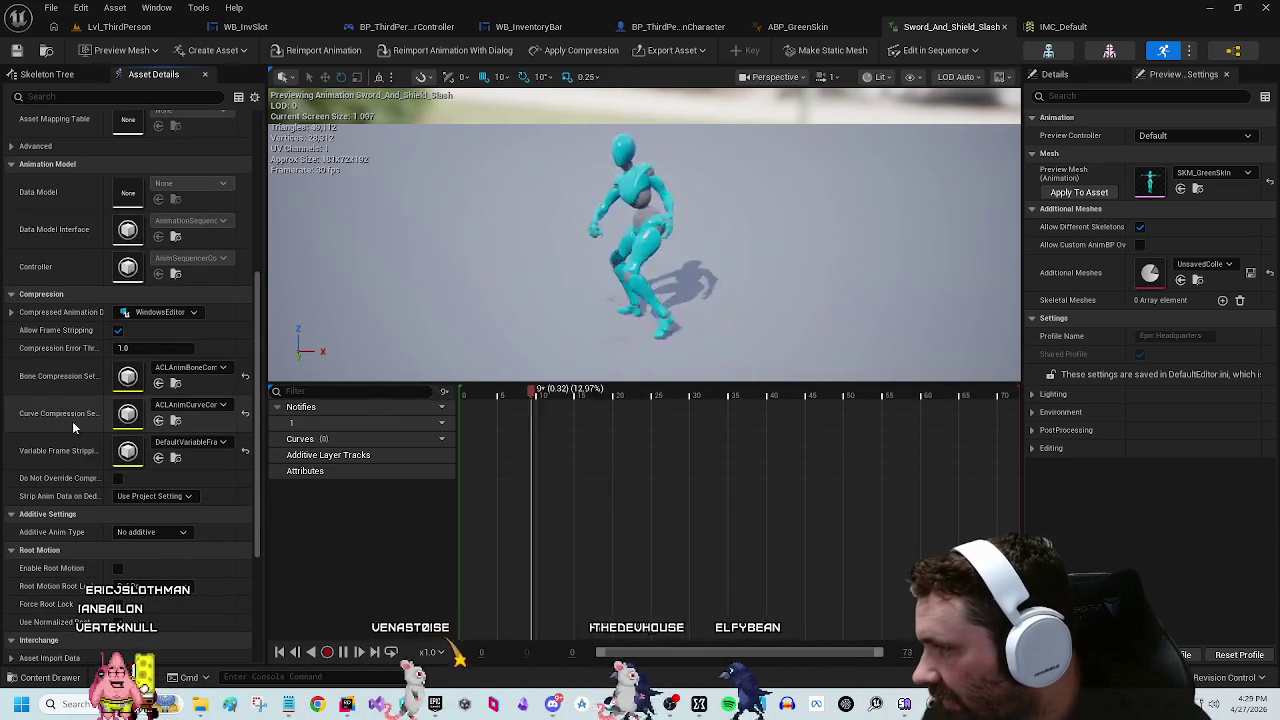
pyautogui.scroll(-3, 75, 450)
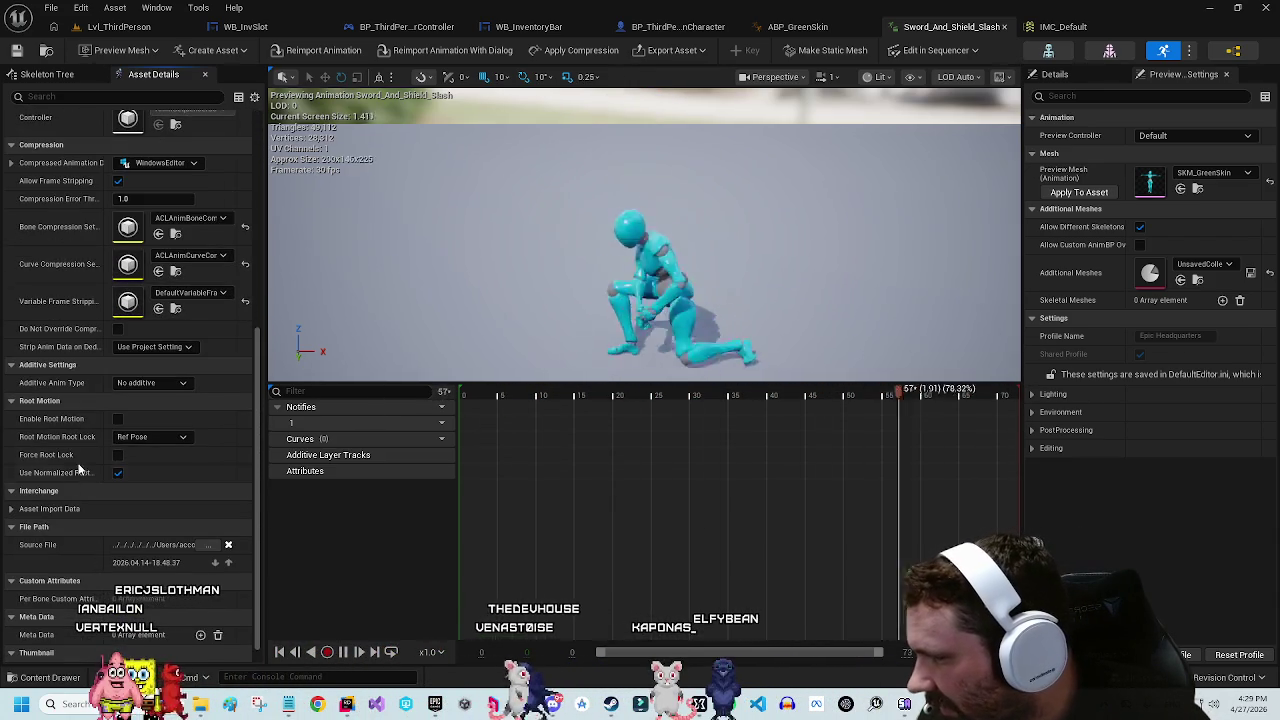
# Step: Enable Force Root Lock and set Root Motion Root Lock to Zero
pyautogui.click(170, 438)
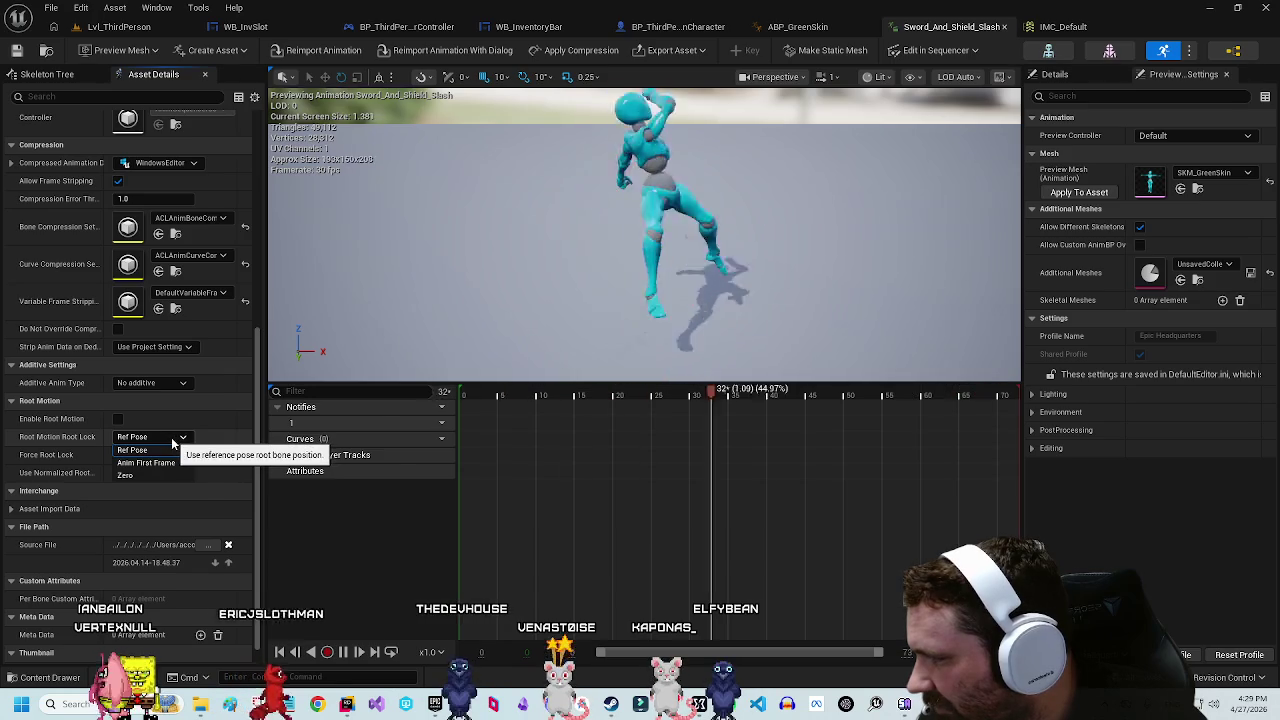
pyautogui.click(135, 450)
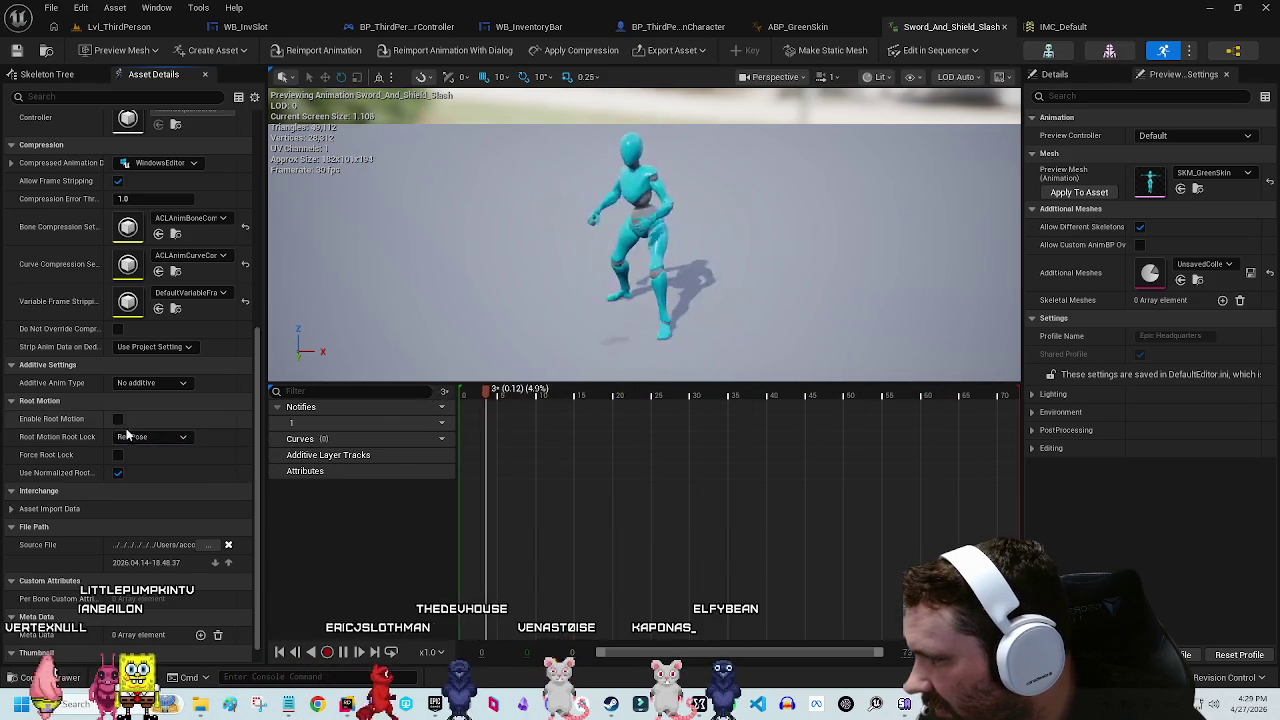
pyautogui.click(118, 455)
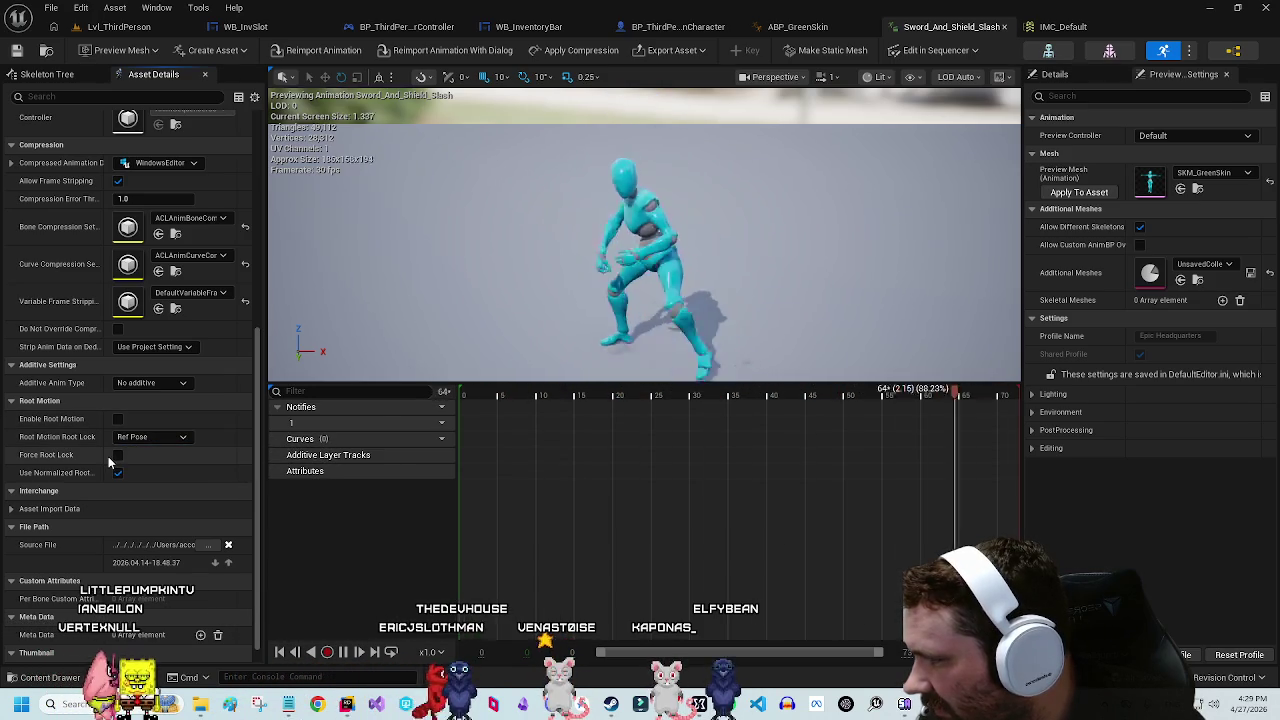
pyautogui.click(155, 438)
pyautogui.click(156, 474)
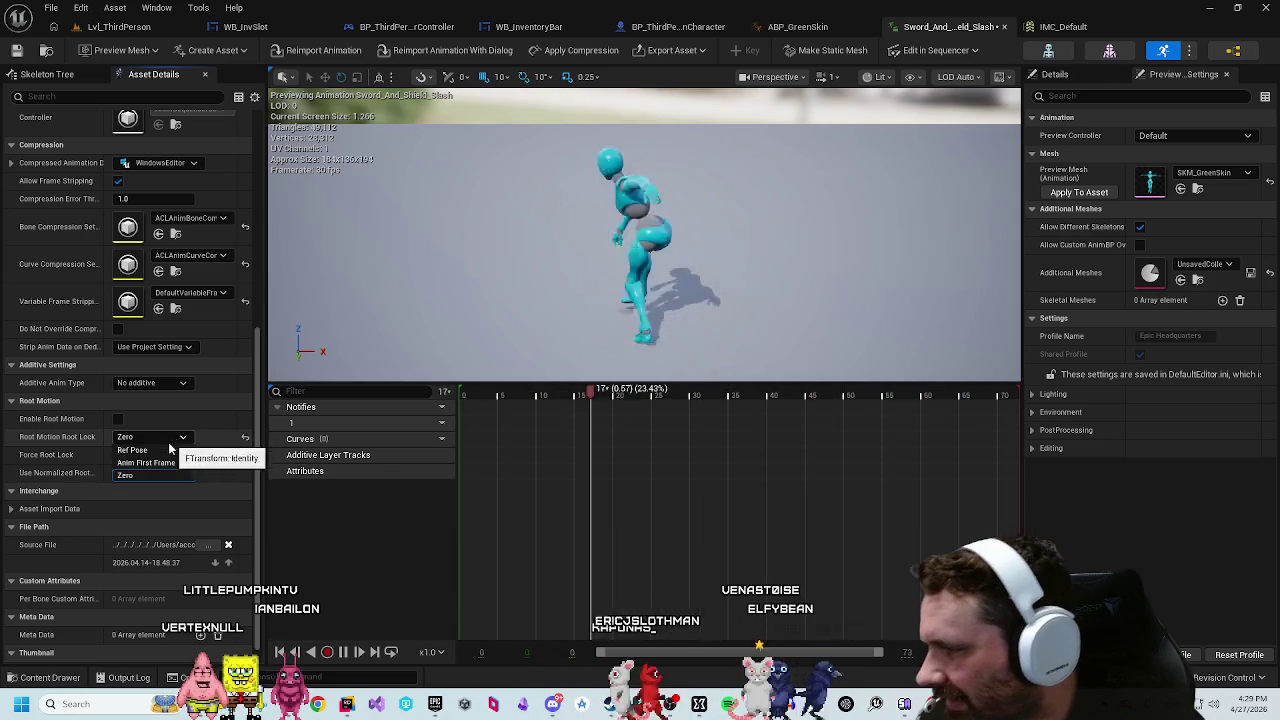
# Step: Try Anim First Frame, settle the root lock on Ref Pose, and keep Use Normalized Root on
pyautogui.click(160, 450)
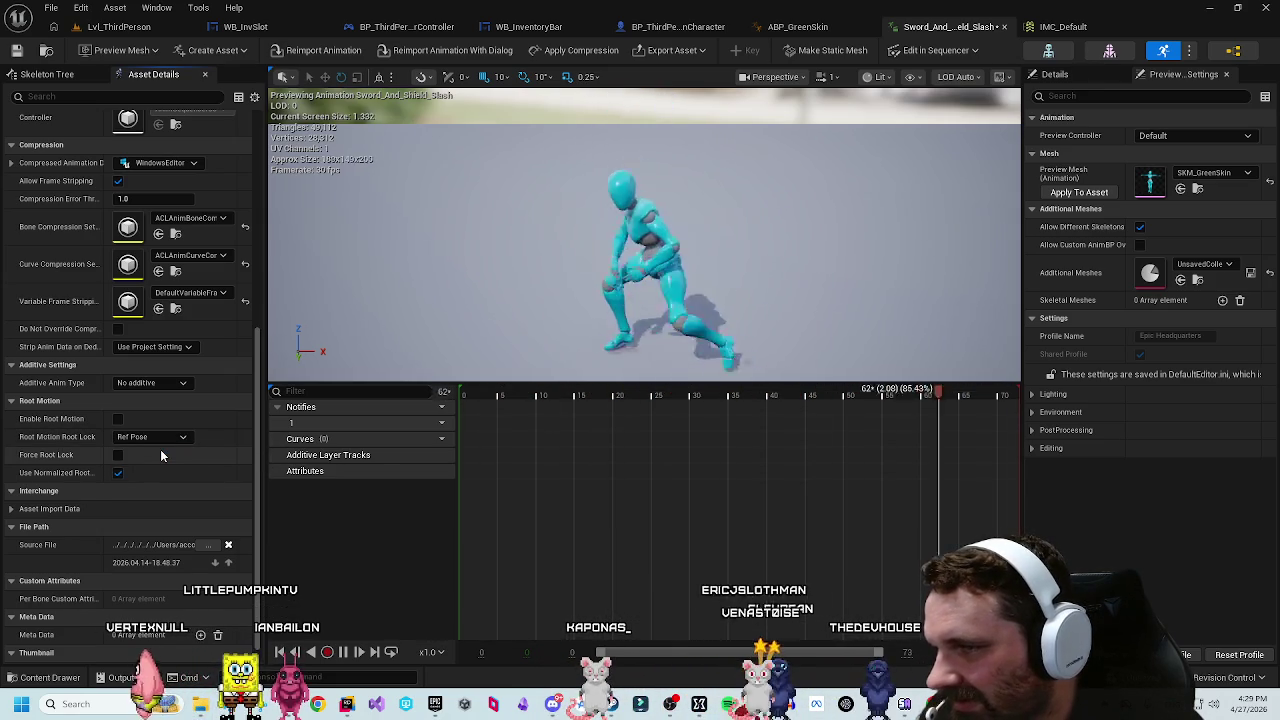
pyautogui.click(160, 440)
pyautogui.click(155, 458)
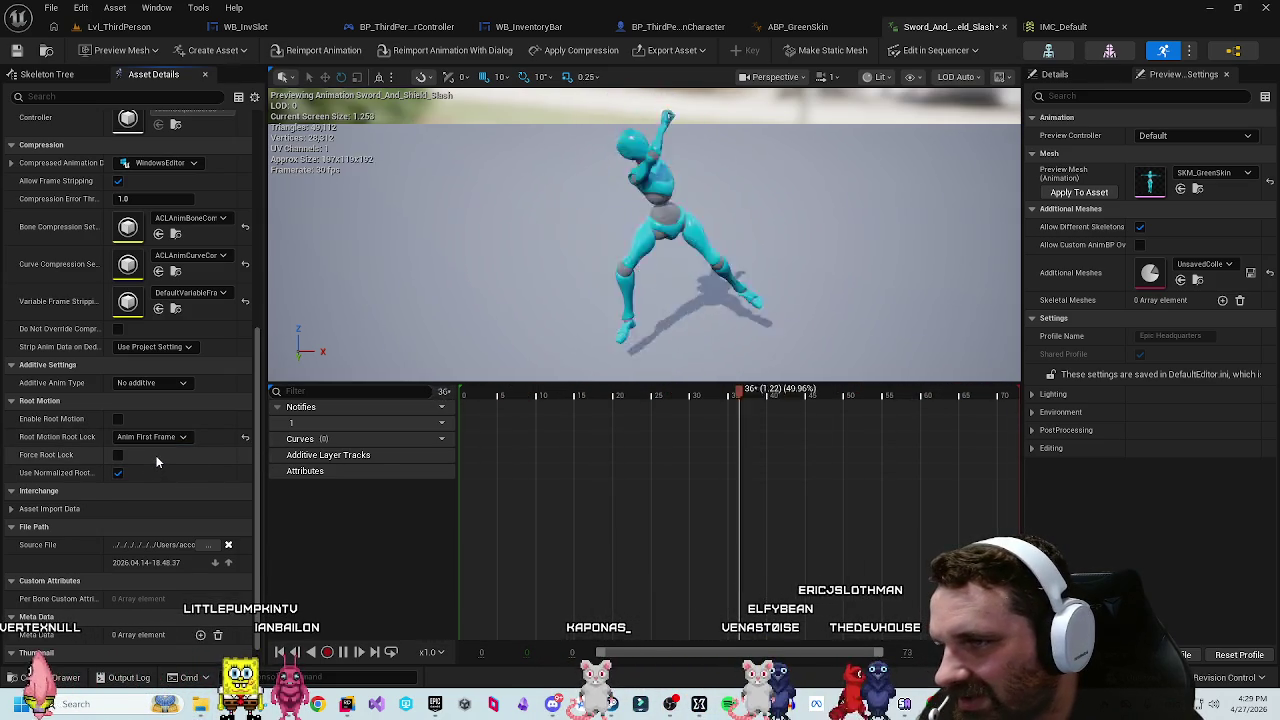
pyautogui.click(157, 437)
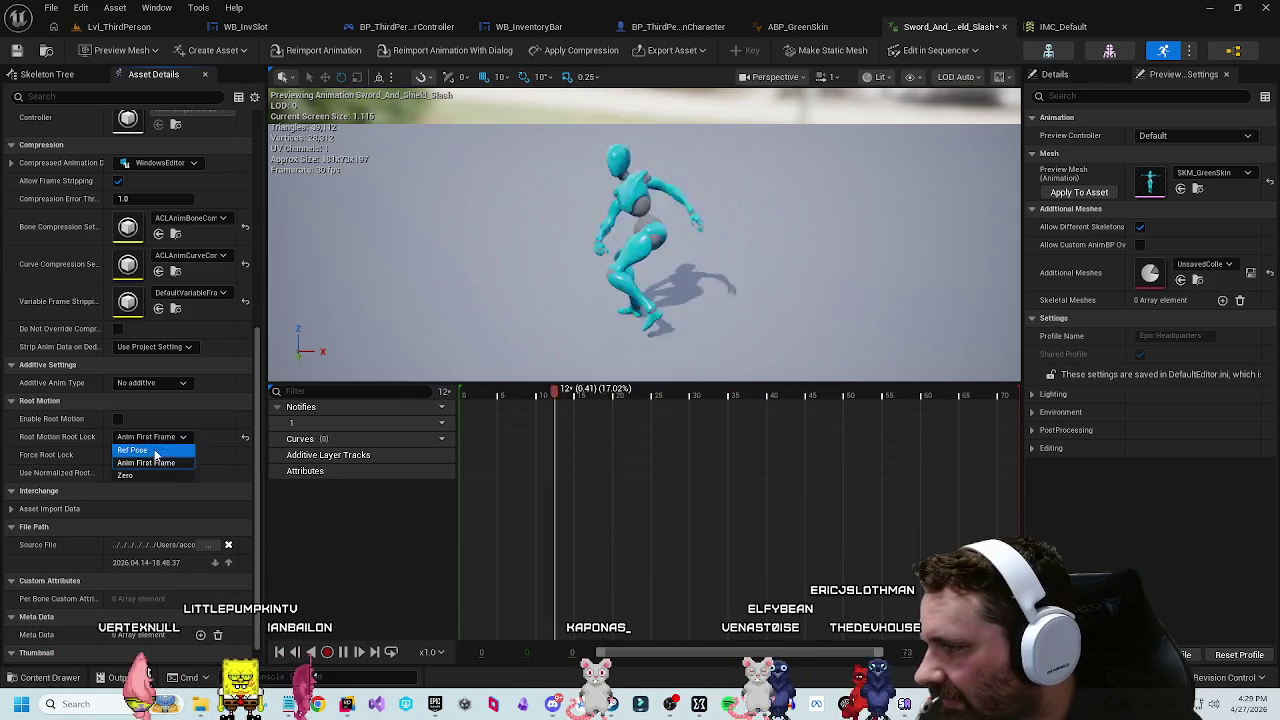
pyautogui.click(150, 451)
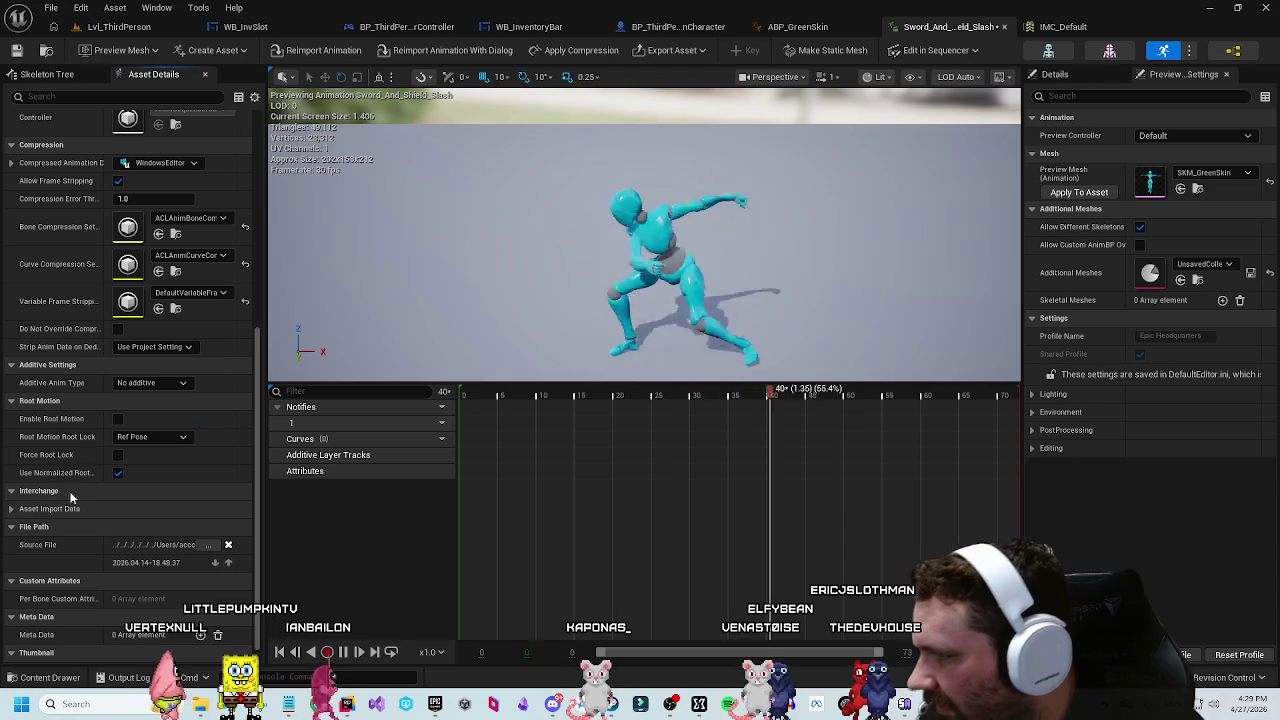
pyautogui.click(118, 473)
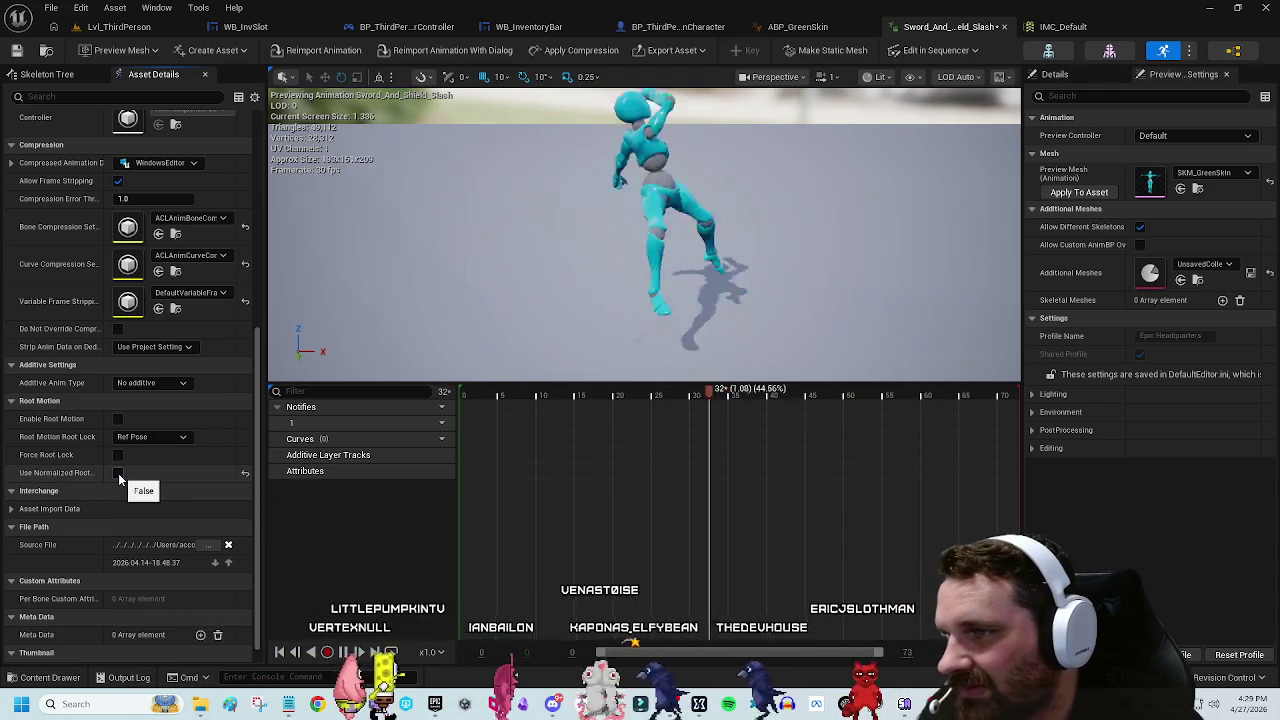
pyautogui.click(118, 473)
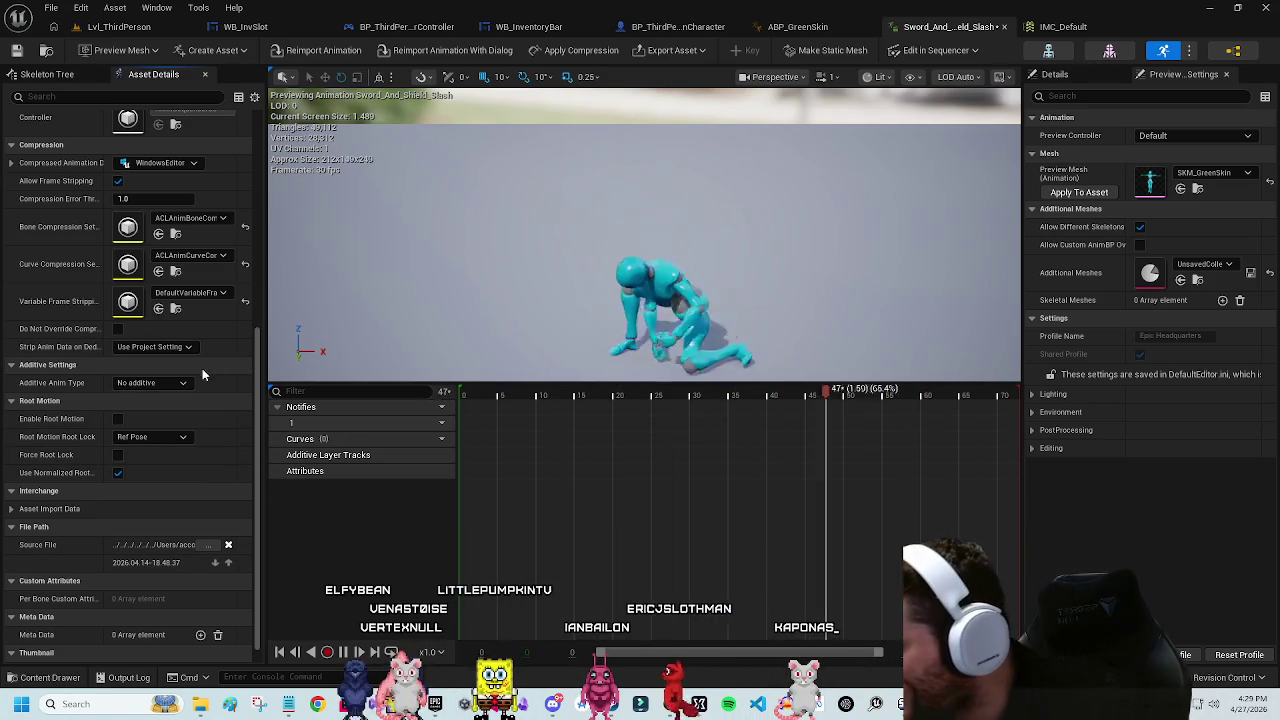
# Step: Expand Asset Import Data and switch the right panel to the Details tab
pyautogui.scroll(-1, 65, 455)
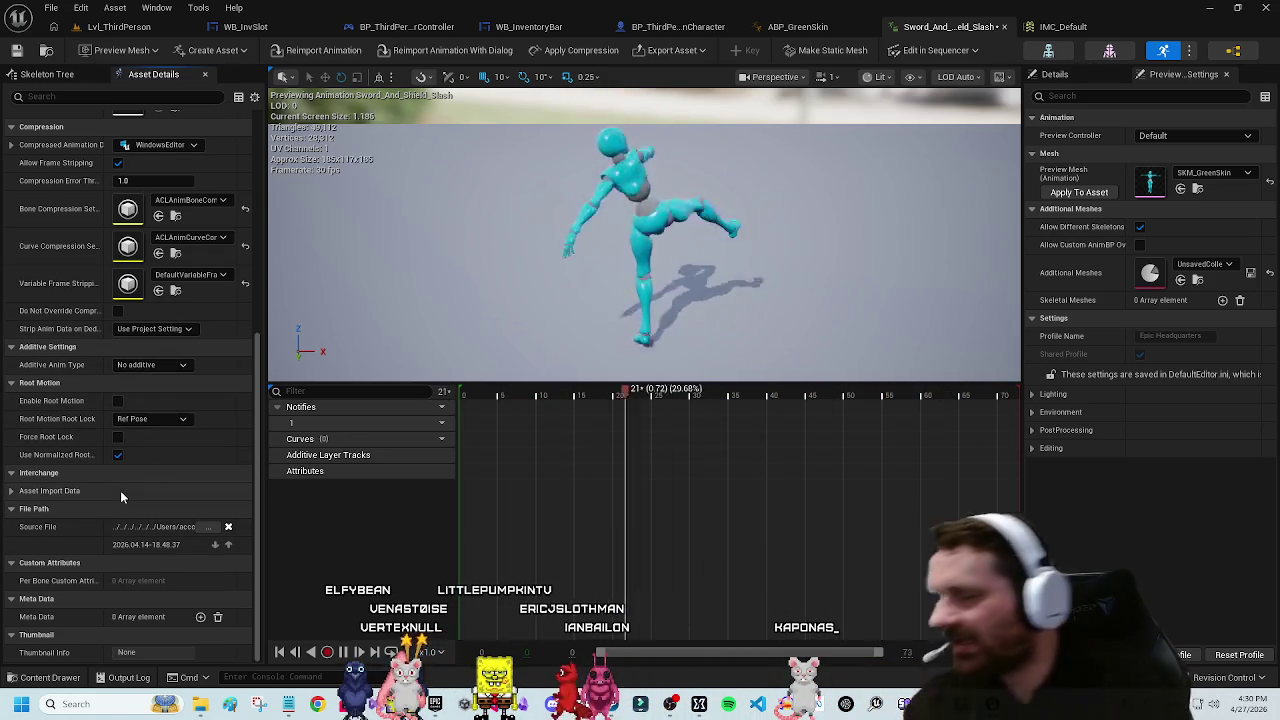
pyautogui.click(95, 491)
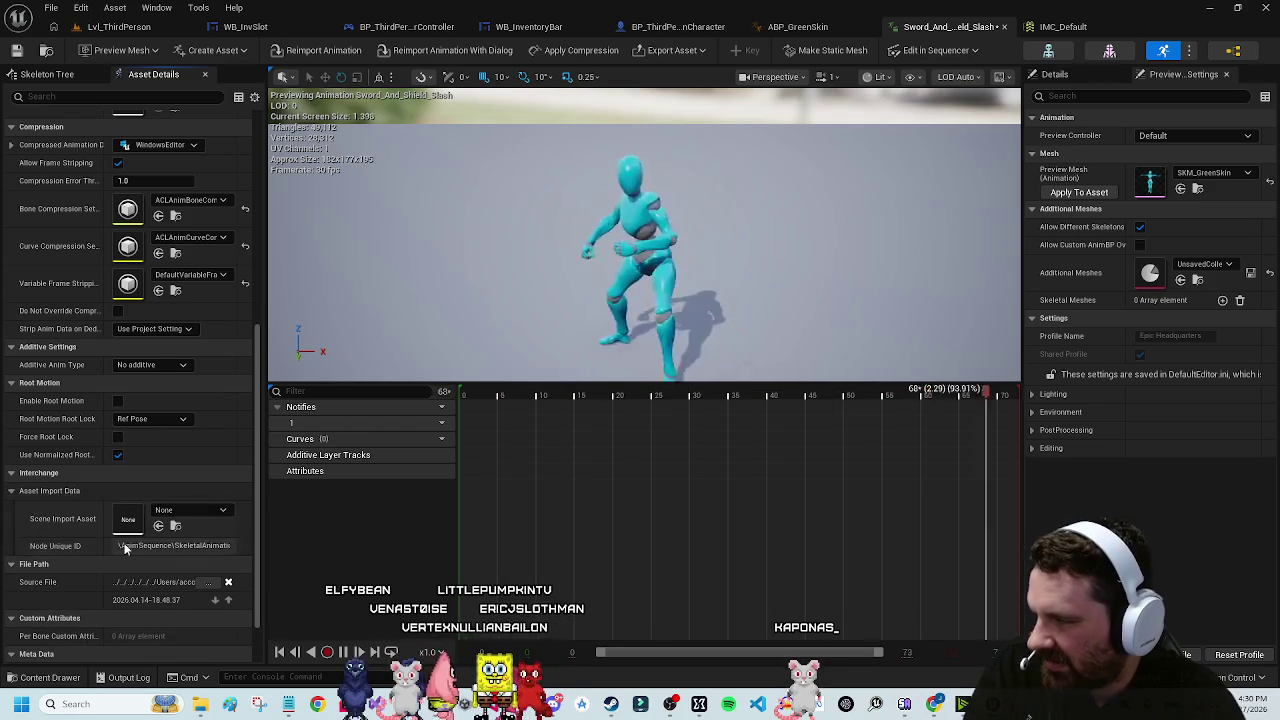
pyautogui.scroll(-3, 88, 540)
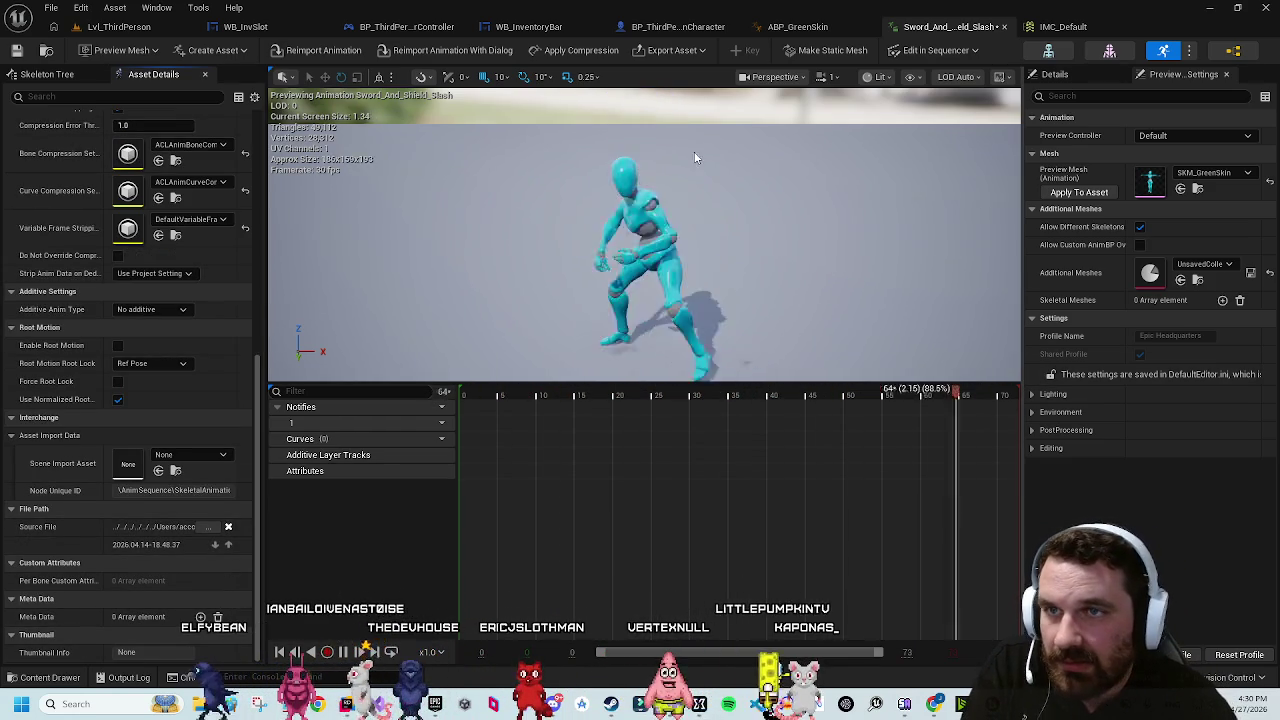
pyautogui.click(1055, 74)
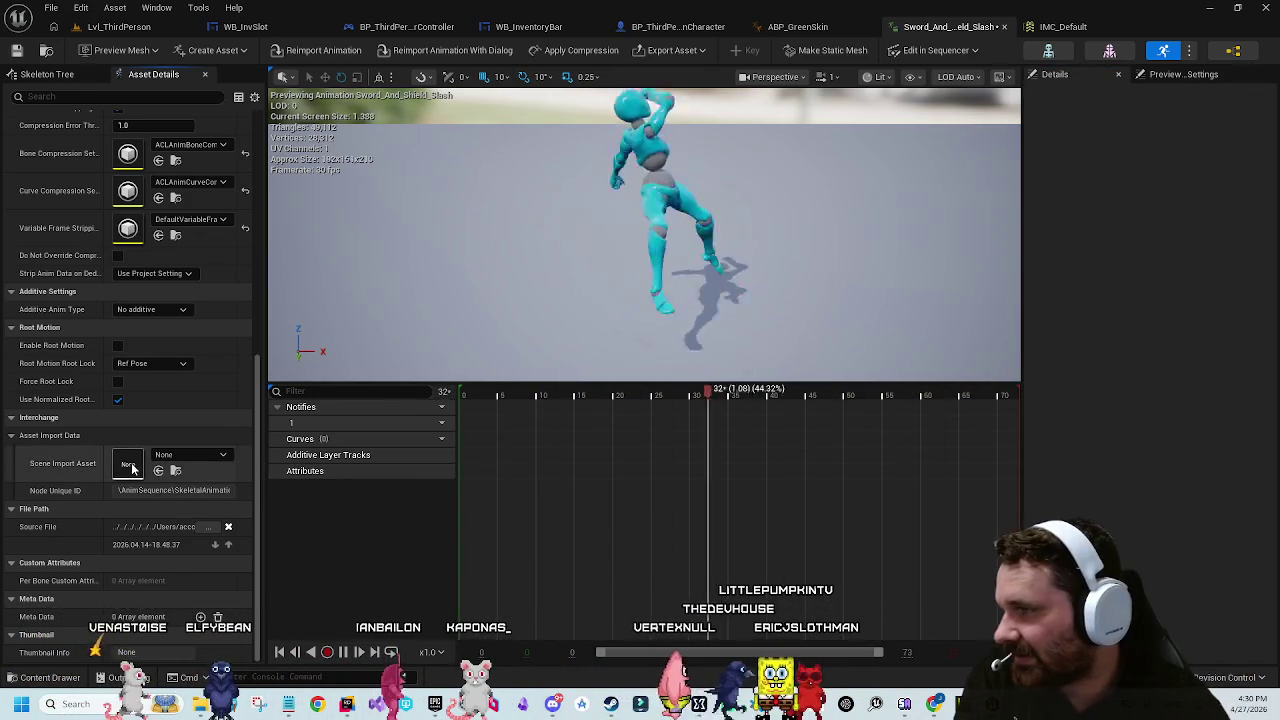
pyautogui.scroll(5, 190, 437)
pyautogui.scroll(4, 150, 400)
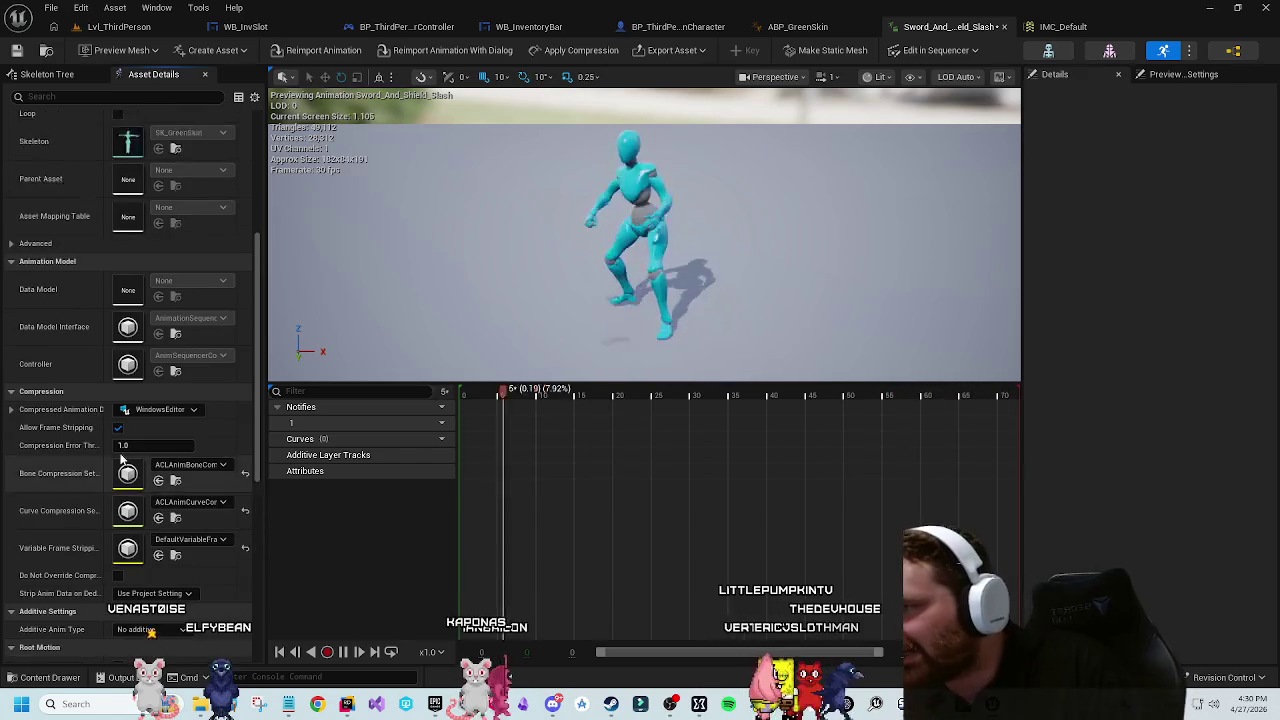
pyautogui.scroll(4, 76, 344)
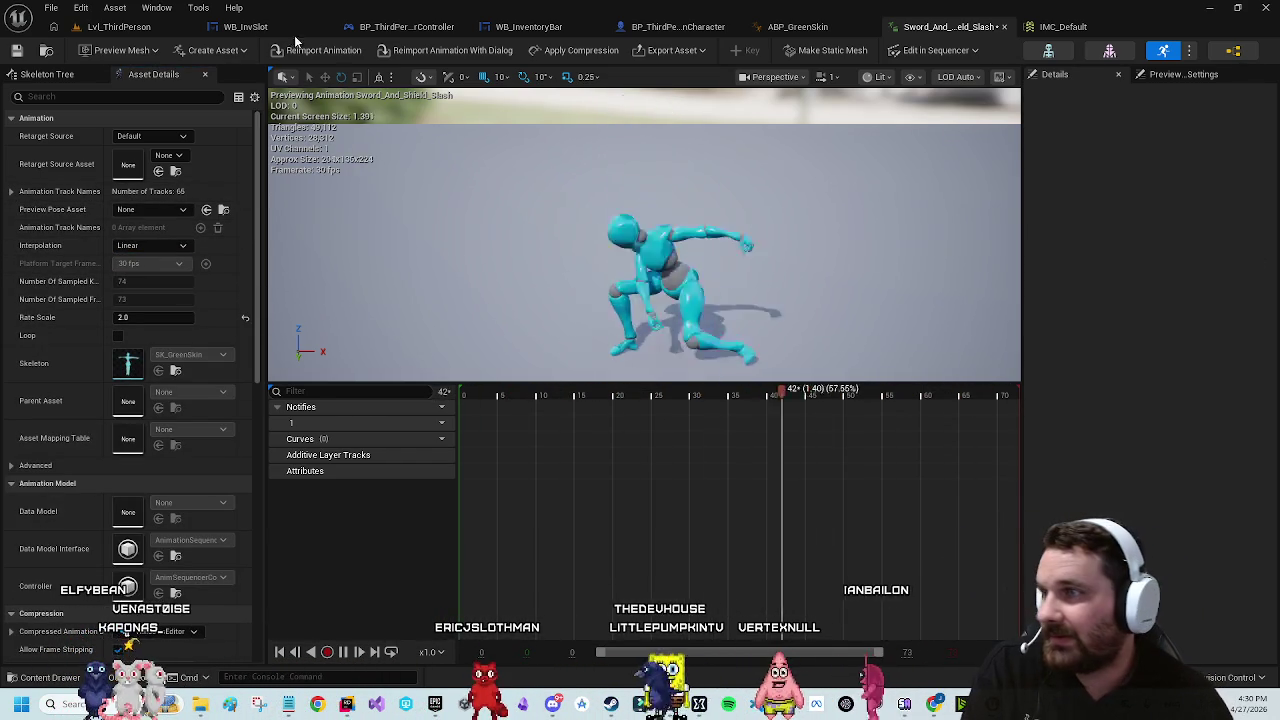
# Step: In the running Lvl_ThirdPerson play-test, select hotbar slot 6 and run the character toward the camera
pyautogui.click(119, 26)
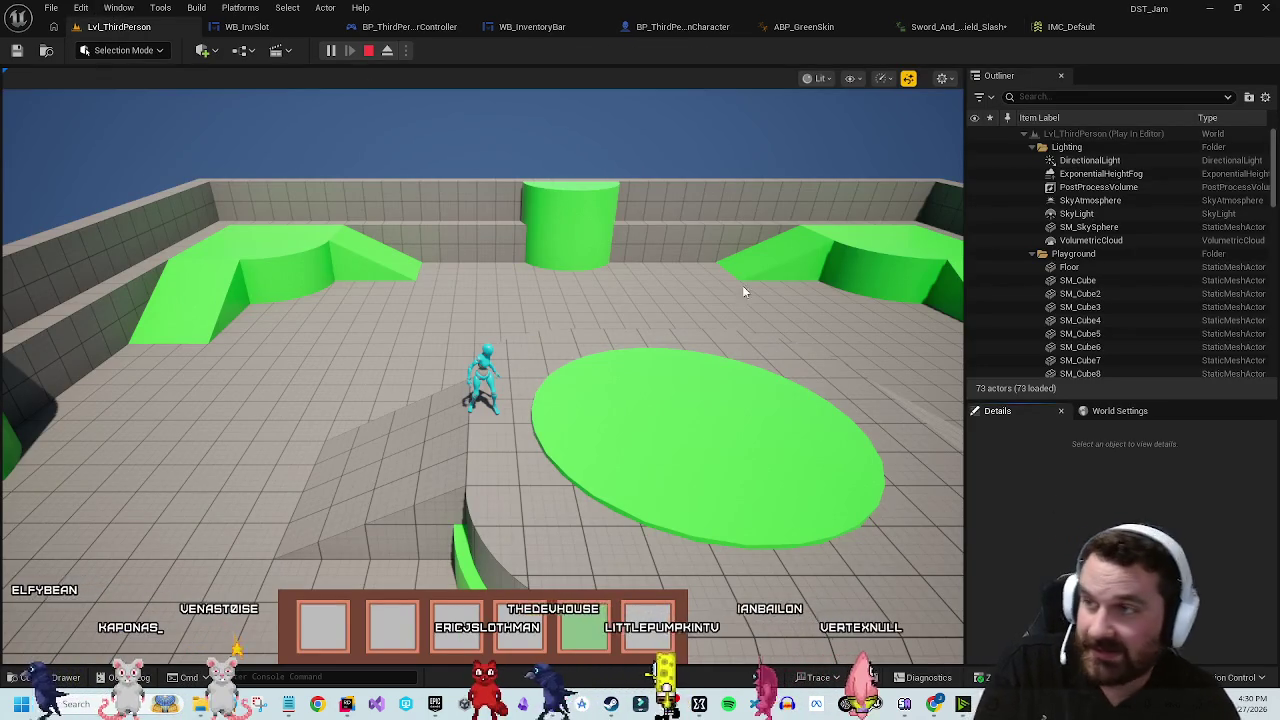
pyautogui.click(516, 572)
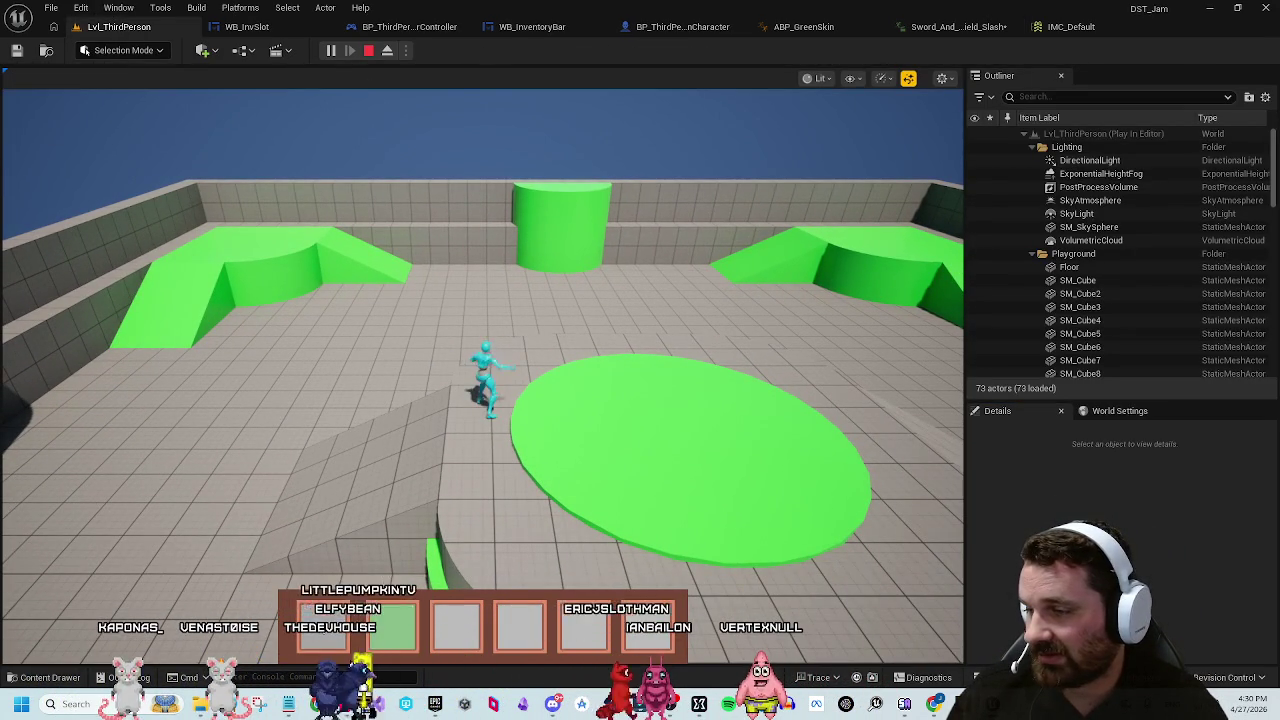
pyautogui.press('6')
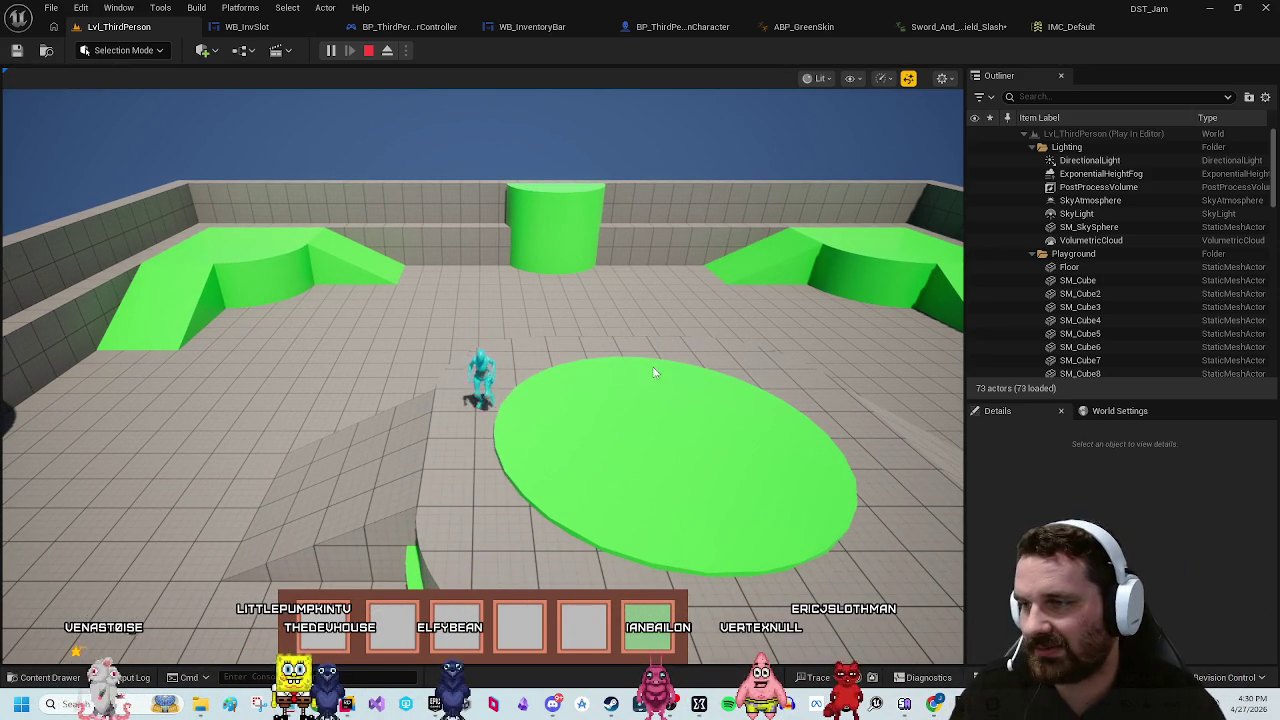
pyautogui.click(702, 272)
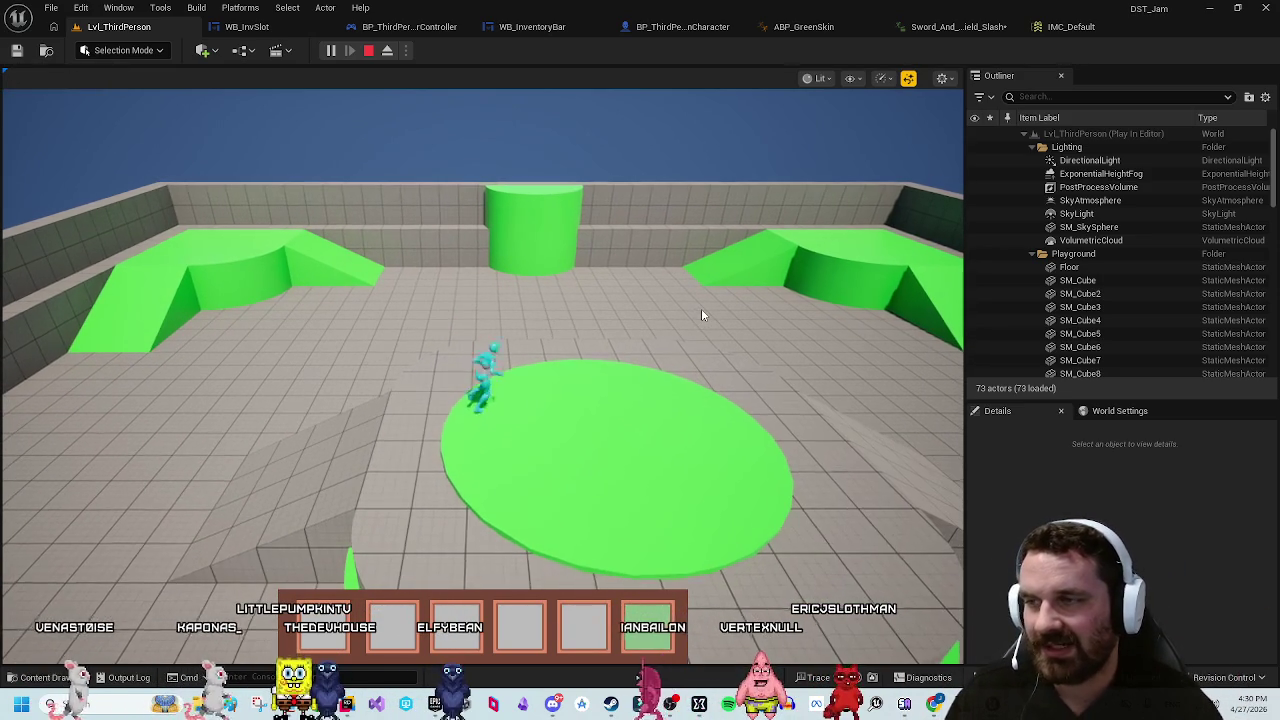
pyautogui.press('s')
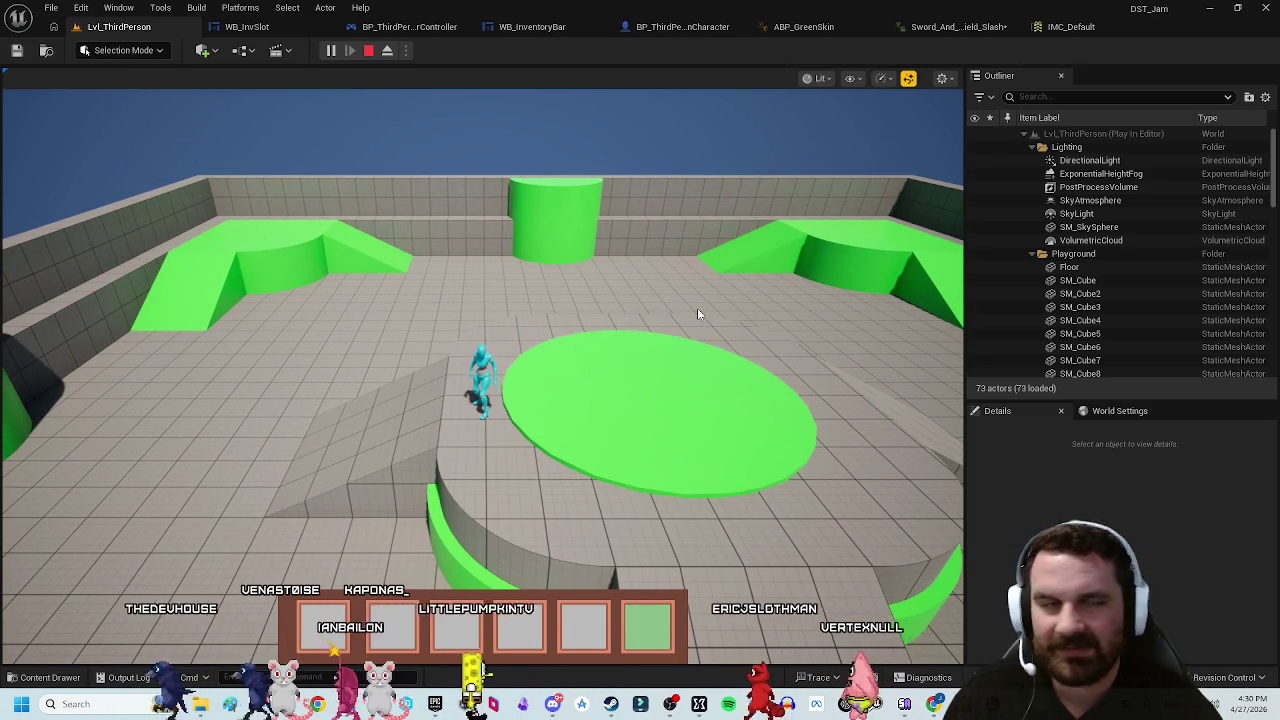
# Step: Release game input with Shift+F1 and return to the Sword_And_Shield_Slash animation
pyautogui.click(698, 314)
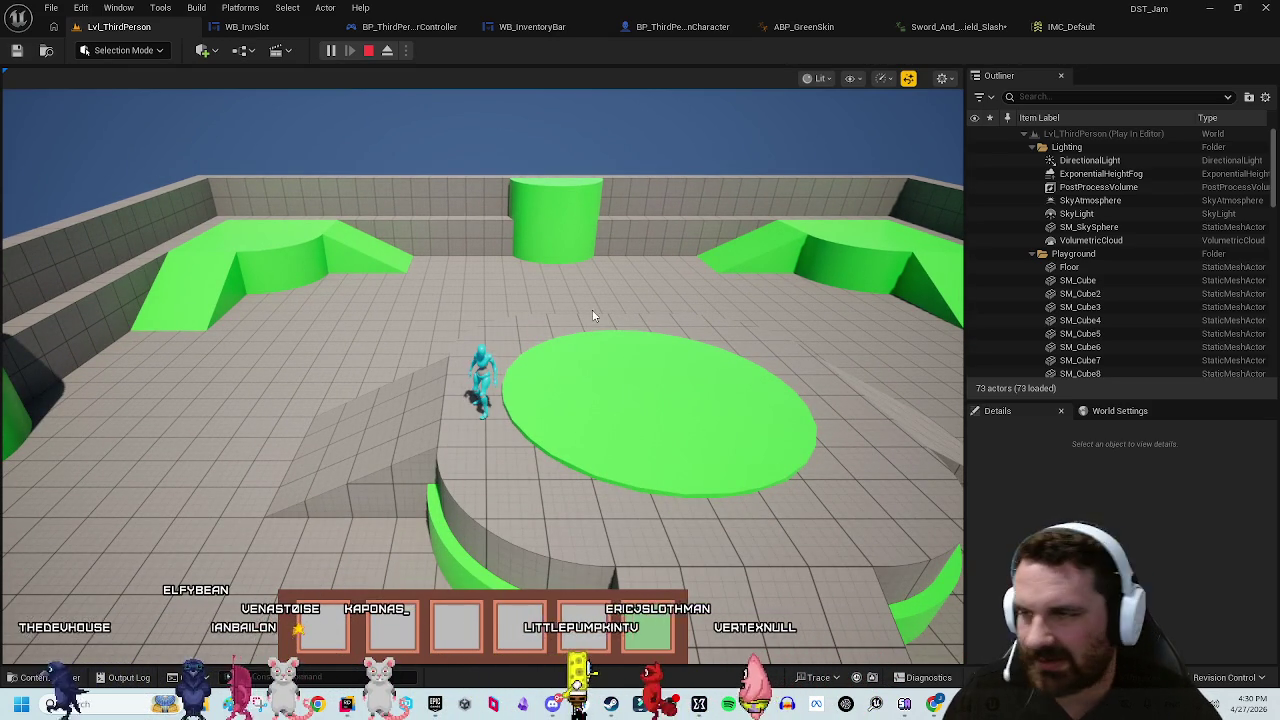
pyautogui.hotkey('shift', 'F1')
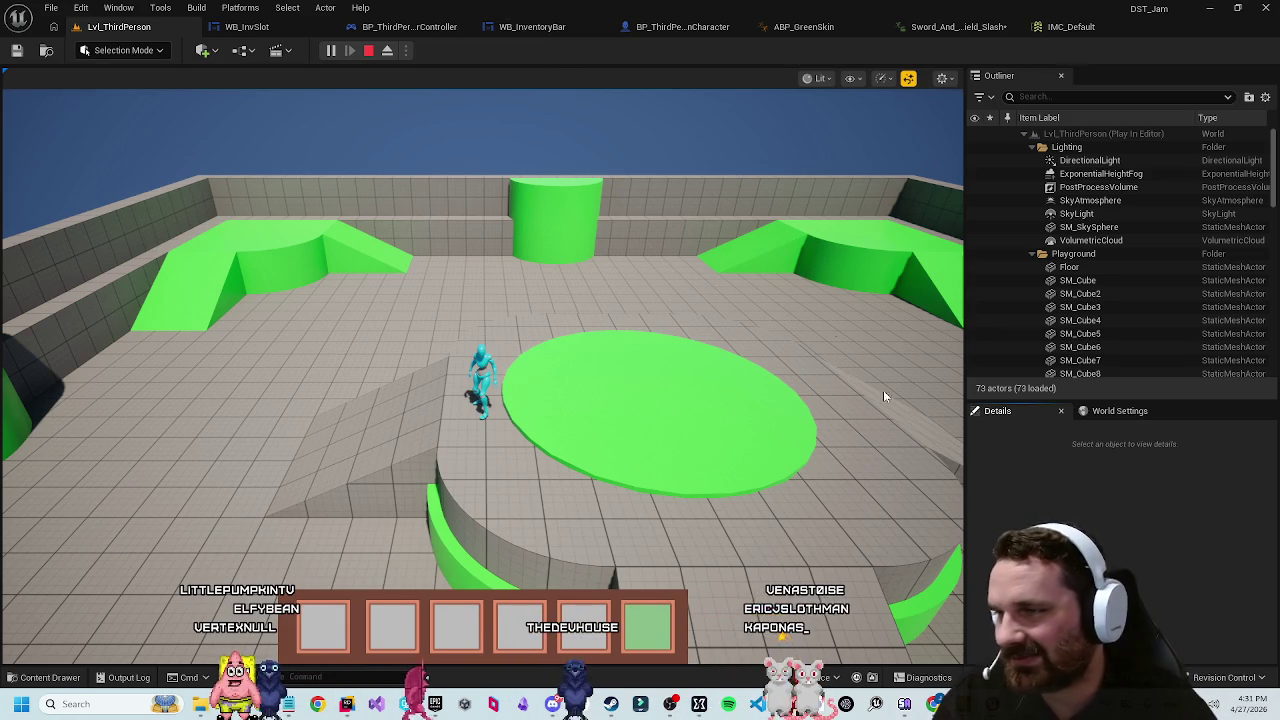
pyautogui.click(914, 33)
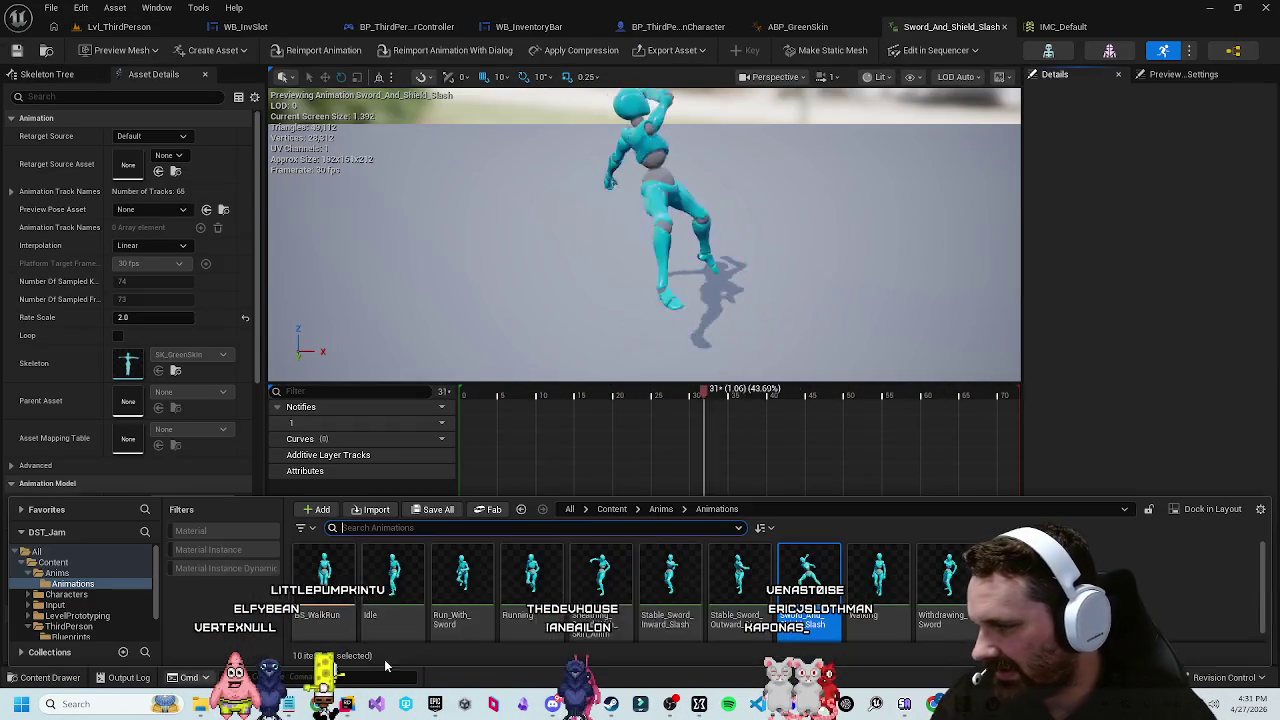
# Step: Glance at the animation assets in the Content Drawer, then switch to the WB_InvSlot Event Graph
pyautogui.hotkey('ctrl', 'space')
pyautogui.click(800, 220)
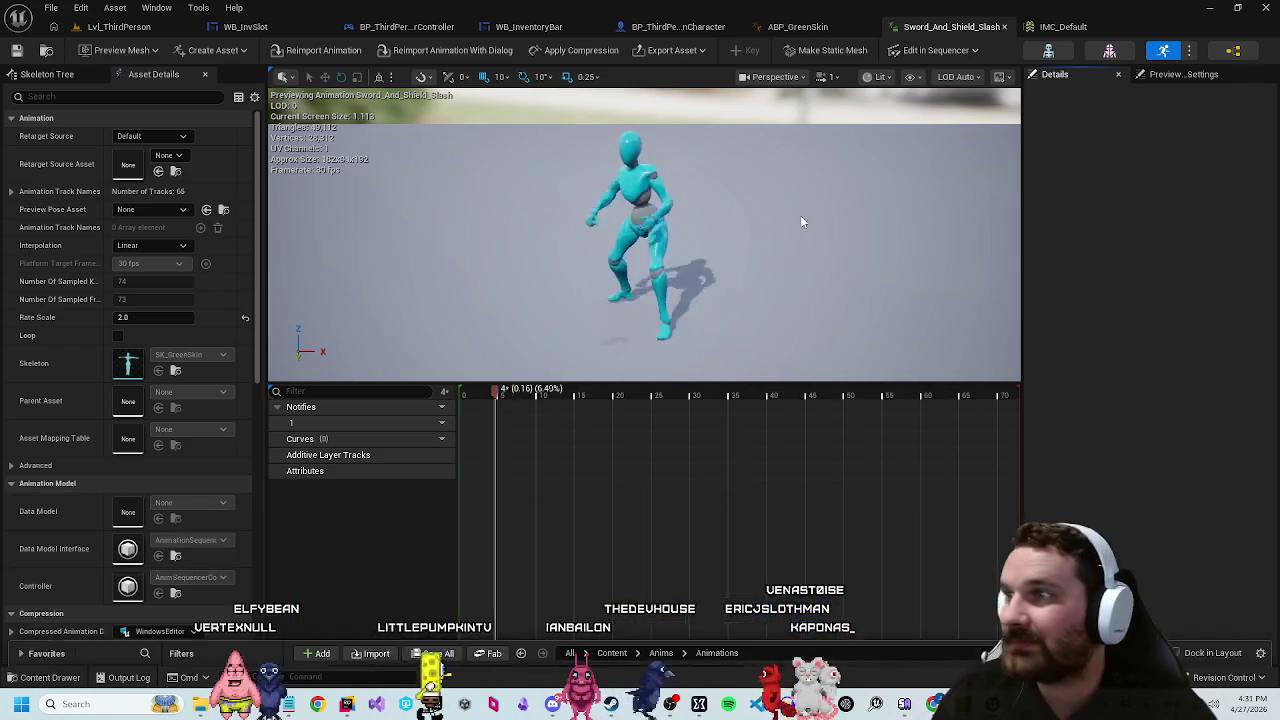
pyautogui.click(240, 26)
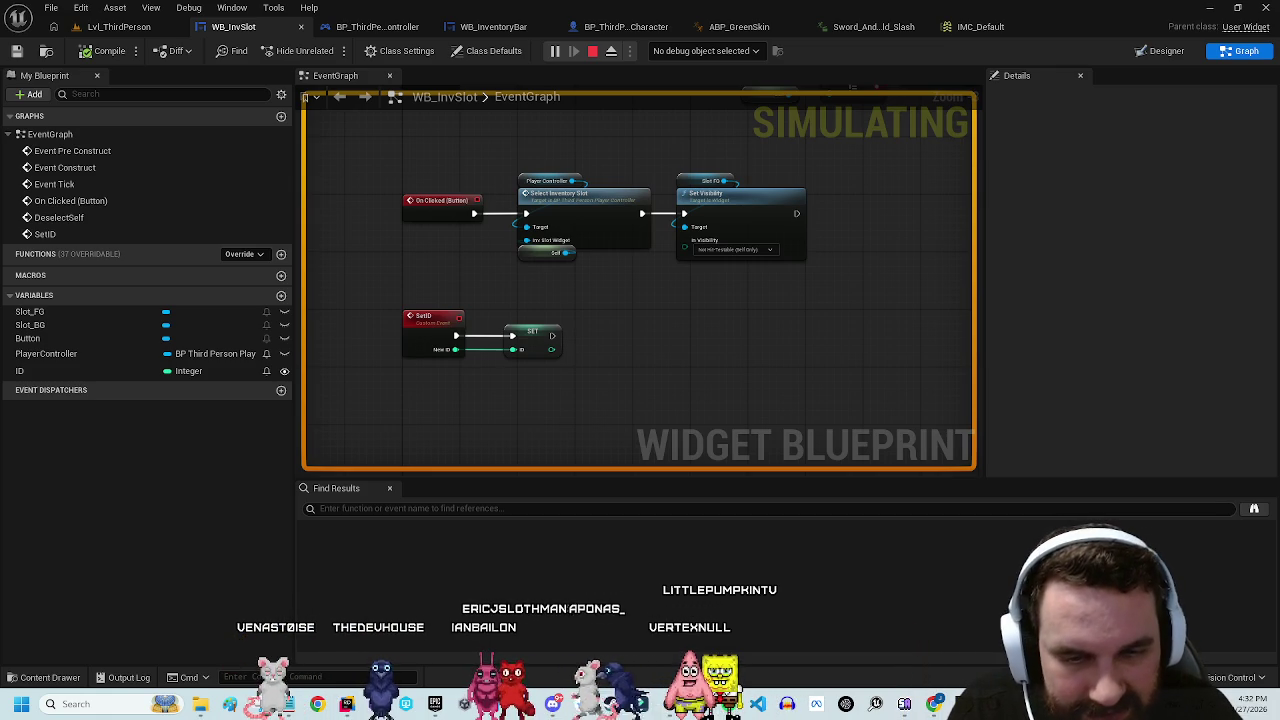
pyautogui.press('super+d')
pyautogui.press('super+d')
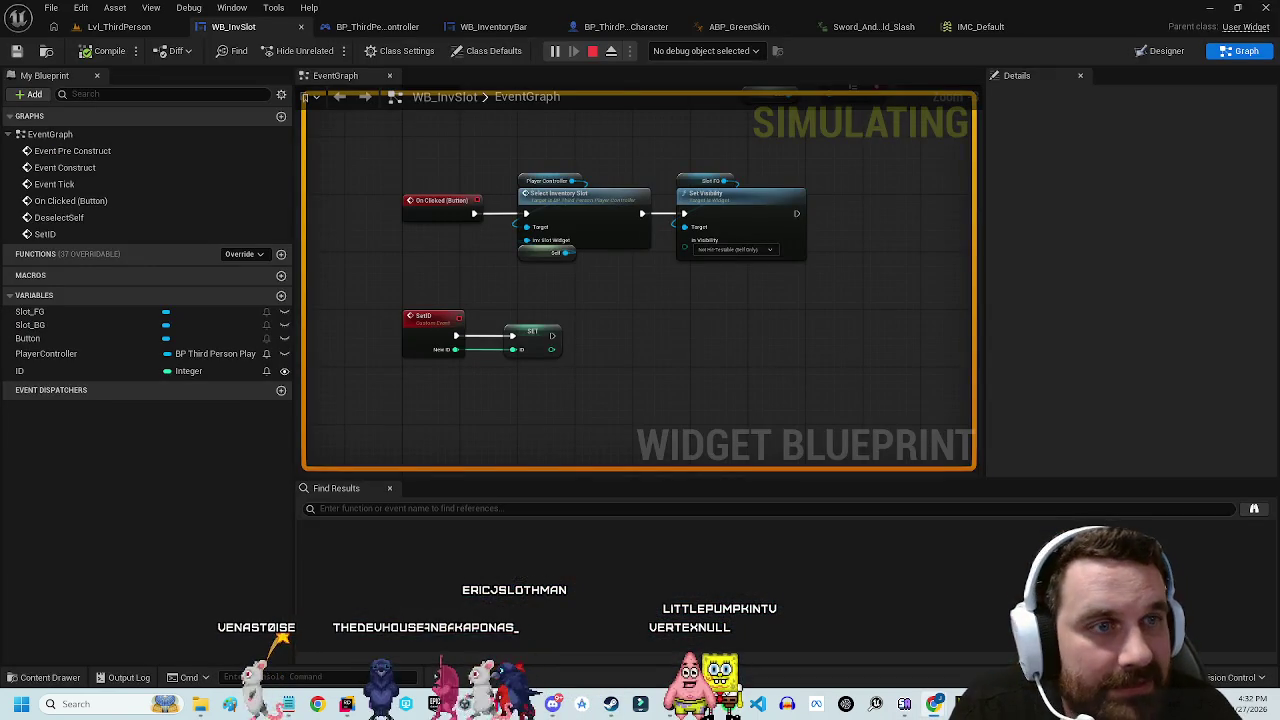